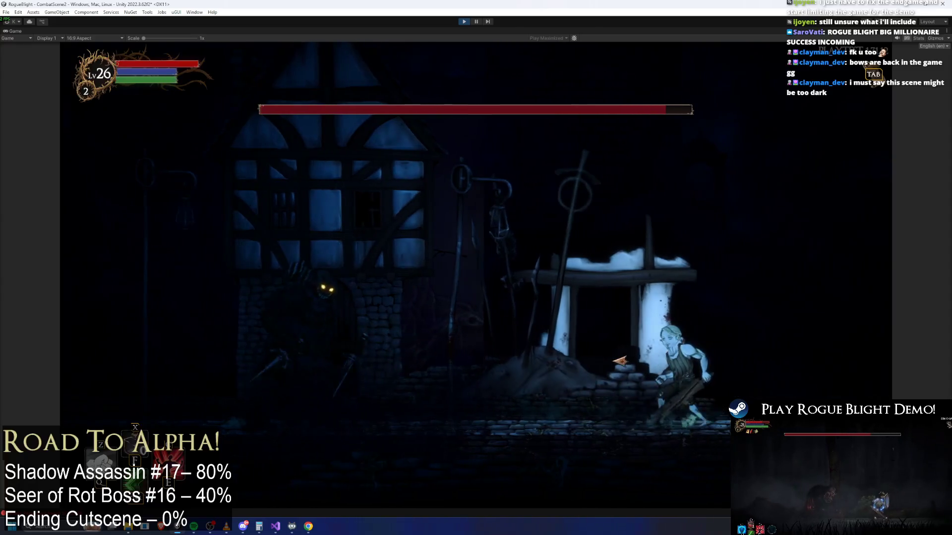
- Toggle the health cheats, ending with all enemies restored to full health
key(a)
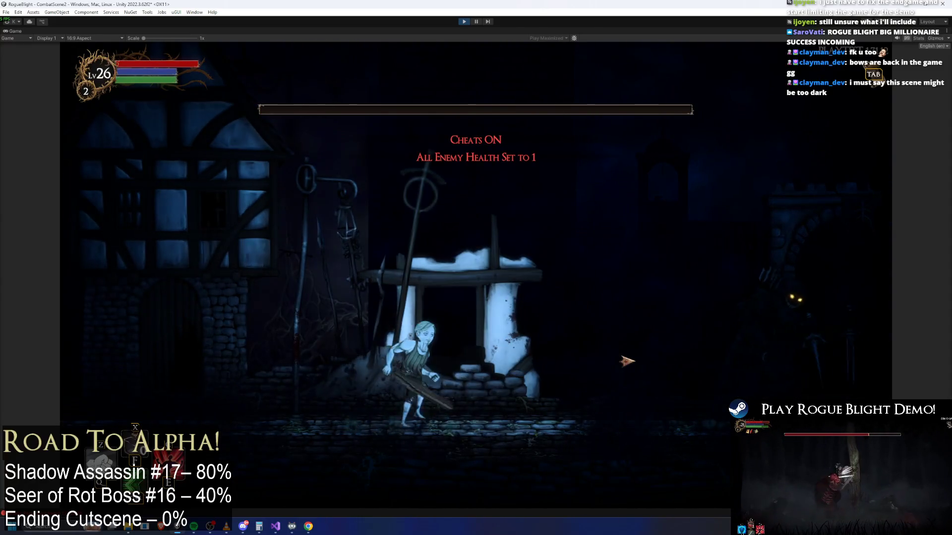
key(d)
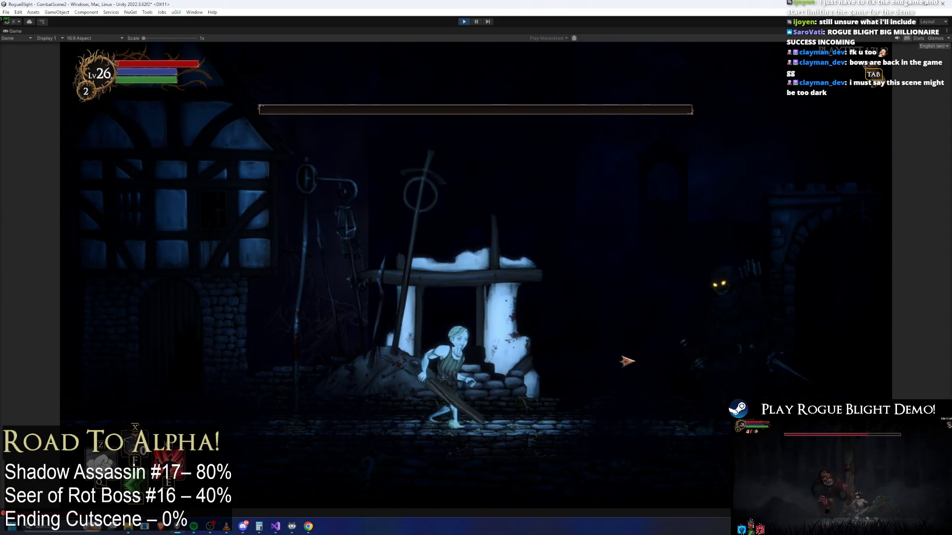
key(F2)
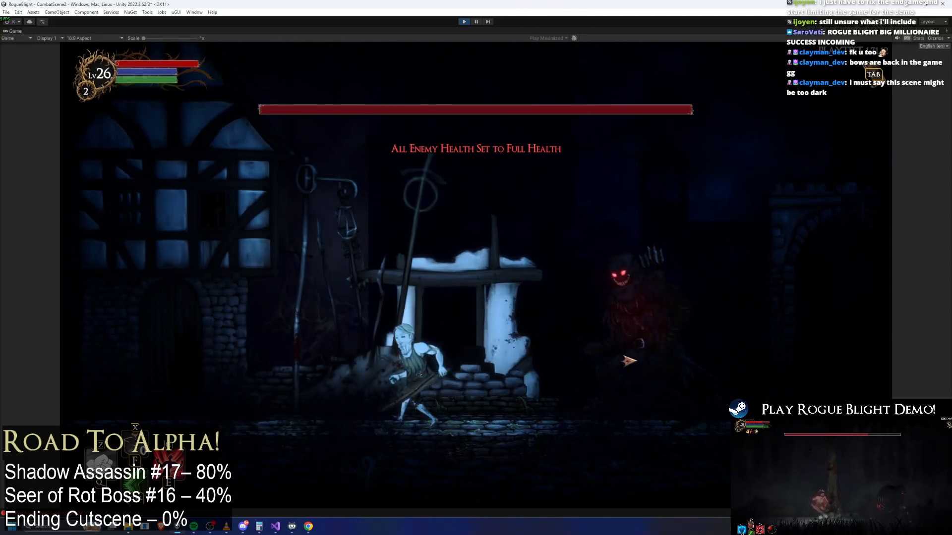
key(a)
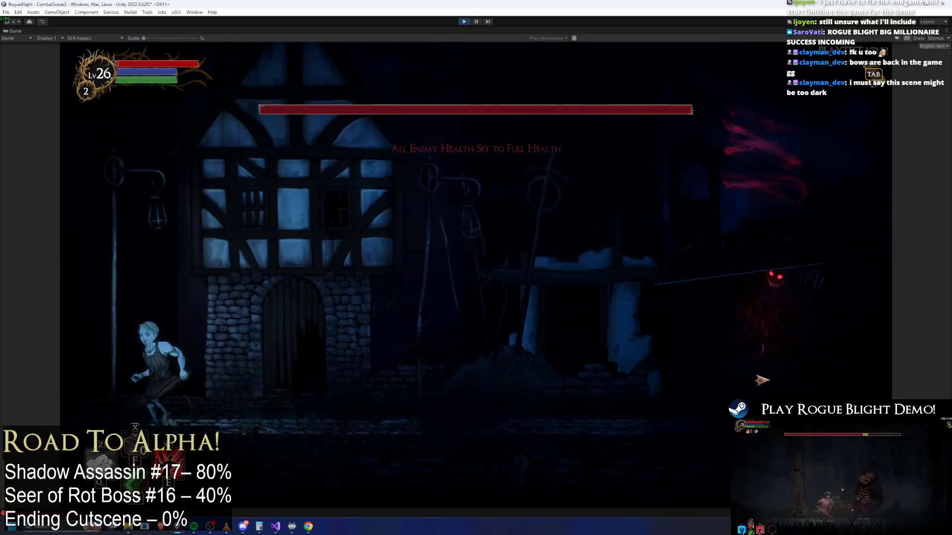
- Run to the house door and dodge the Shadow Assassin's attacks
key(d)
key(d)
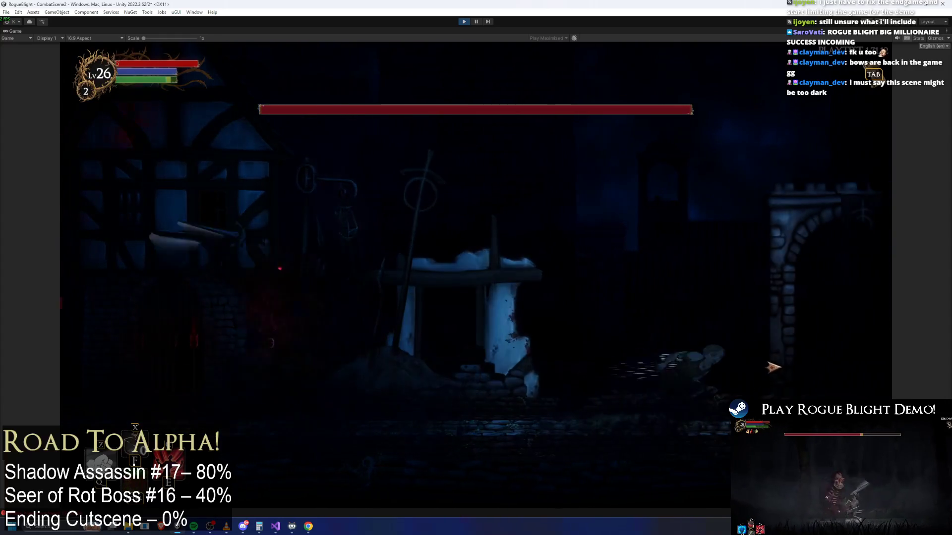
key(a)
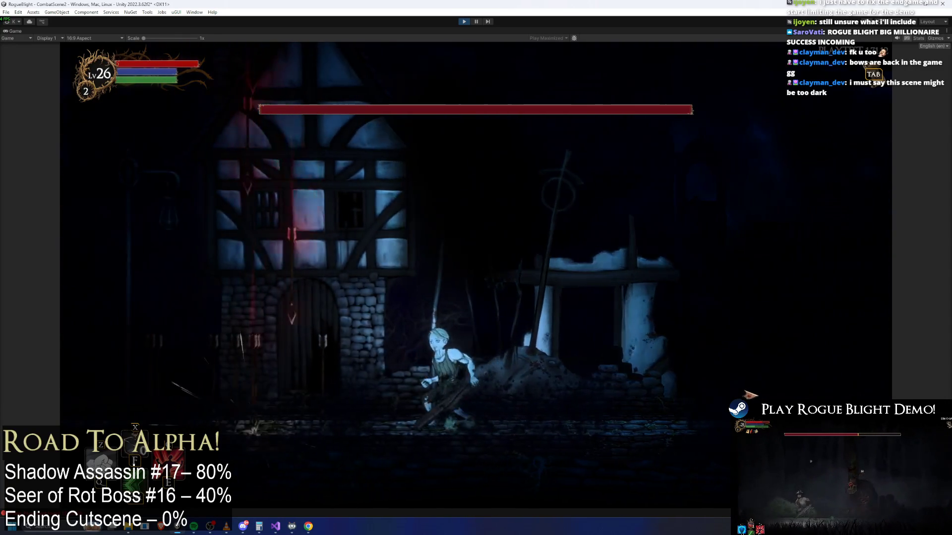
key(d)
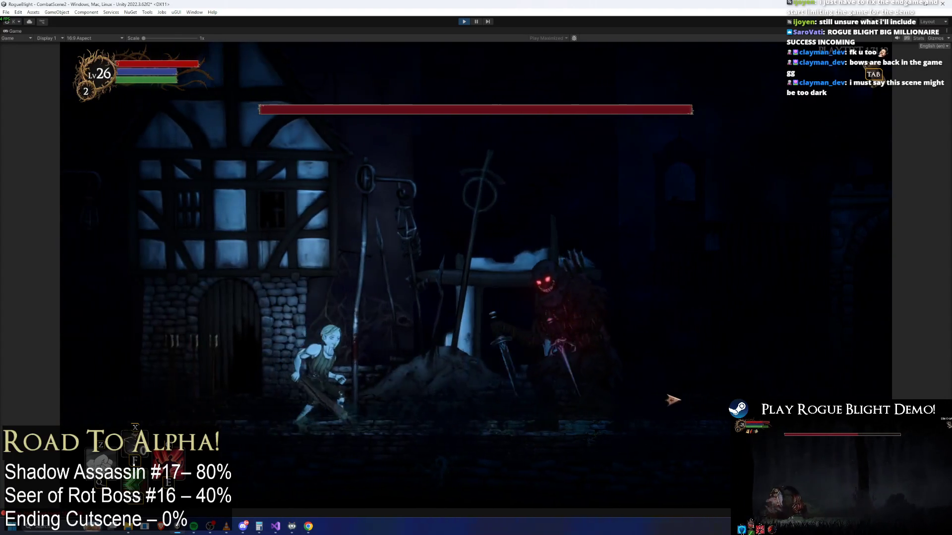
key(a)
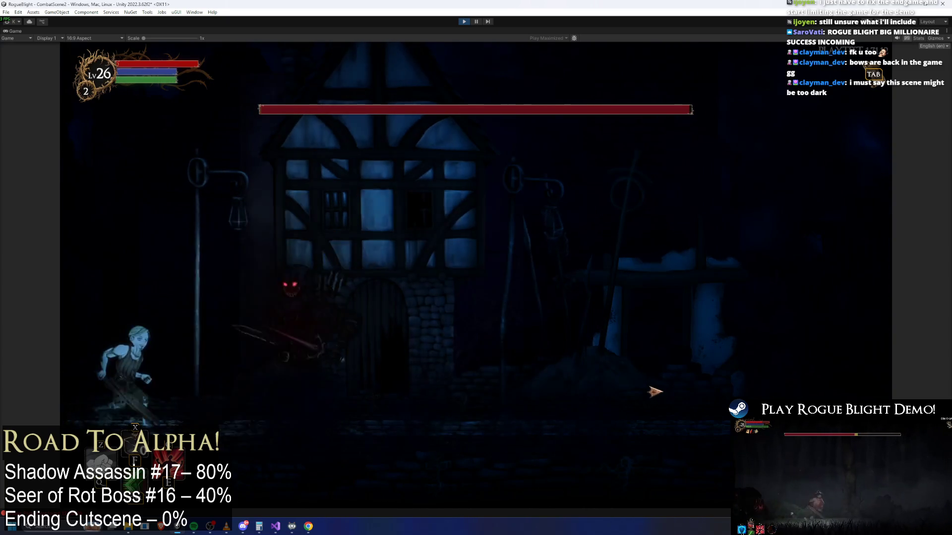
key(d)
key(a)
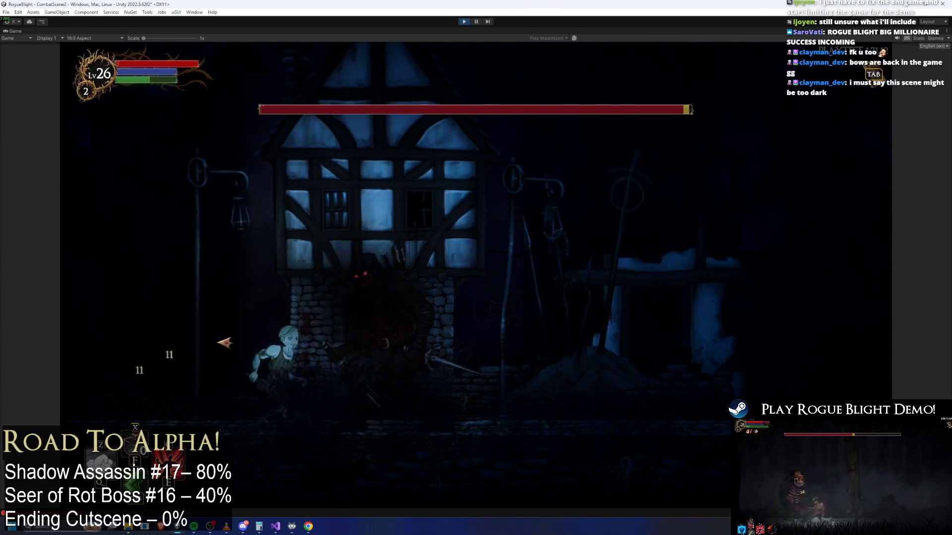
key(d)
key(a)
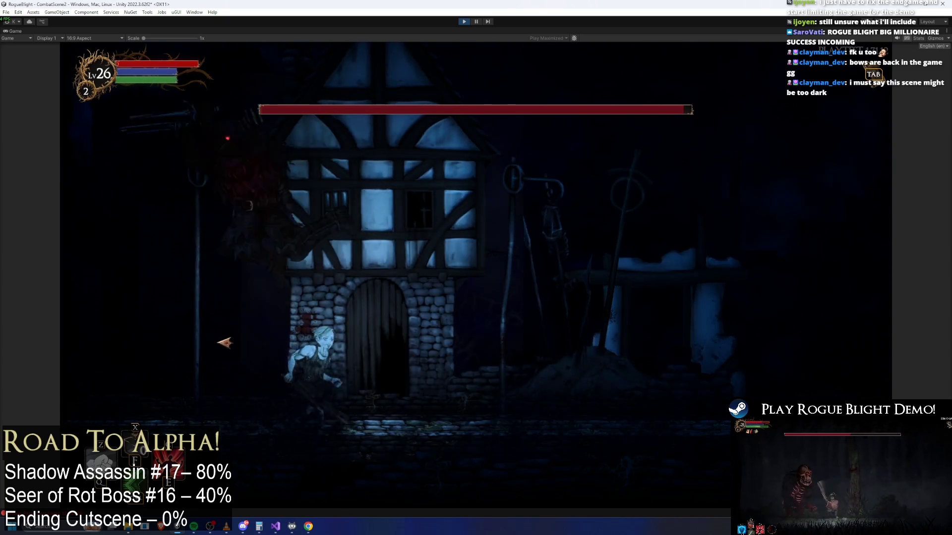
- Keep running past the boss to evade it, then pause the game
key(d)
key(a)
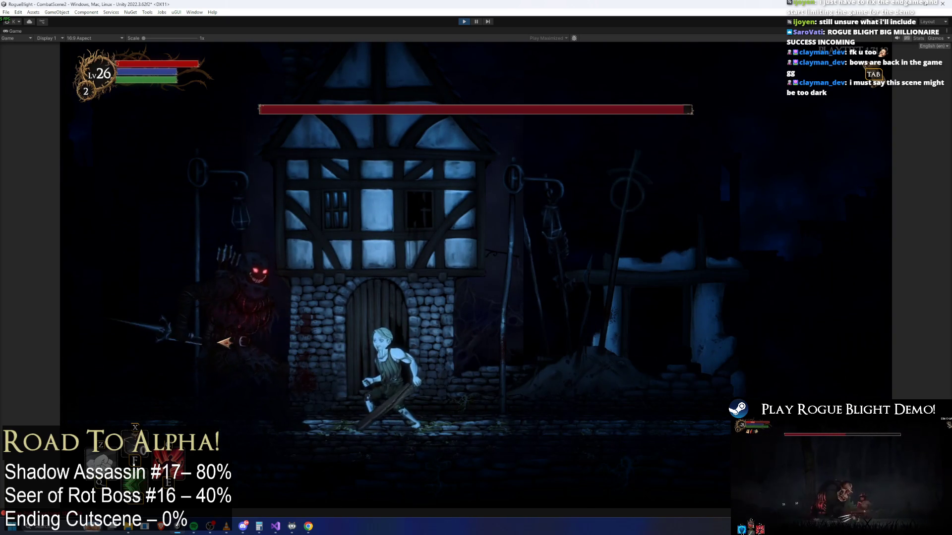
key(d)
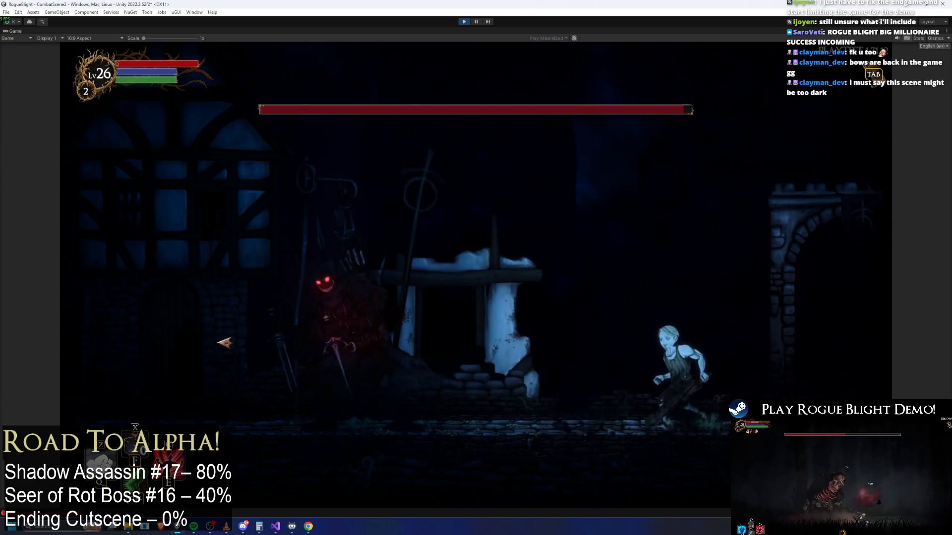
key(d)
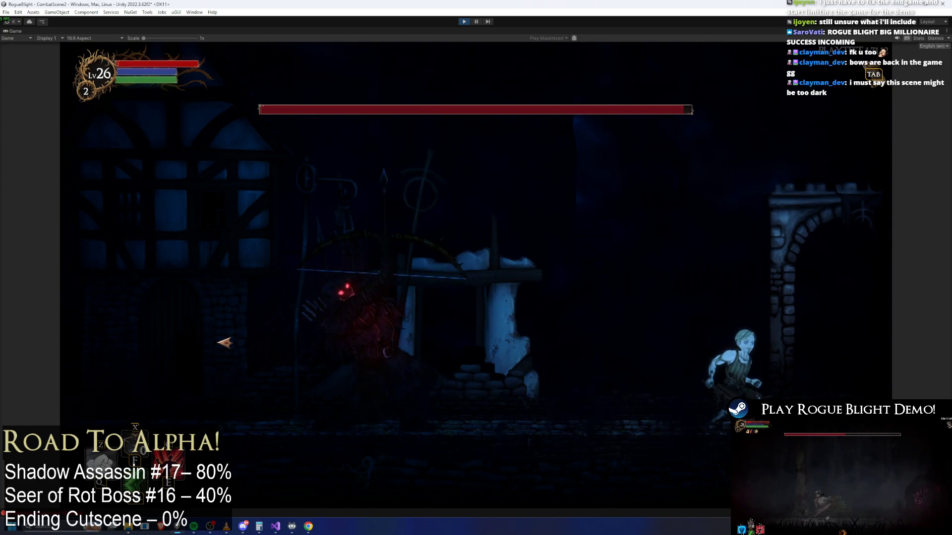
key(a)
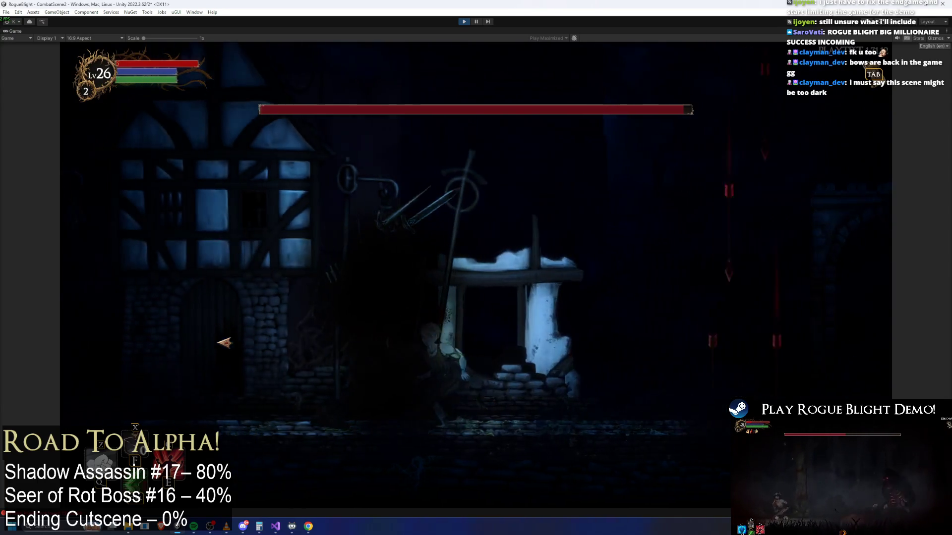
key(a)
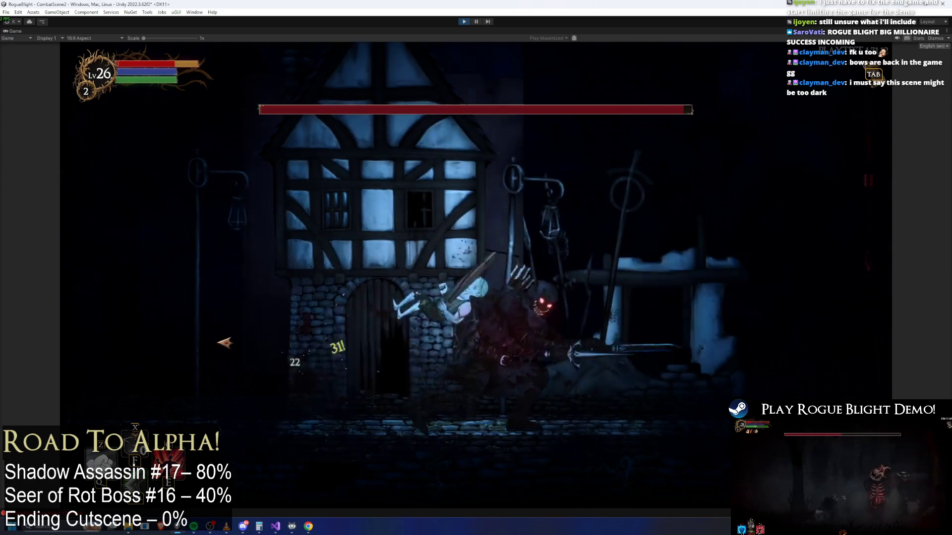
key(Escape)
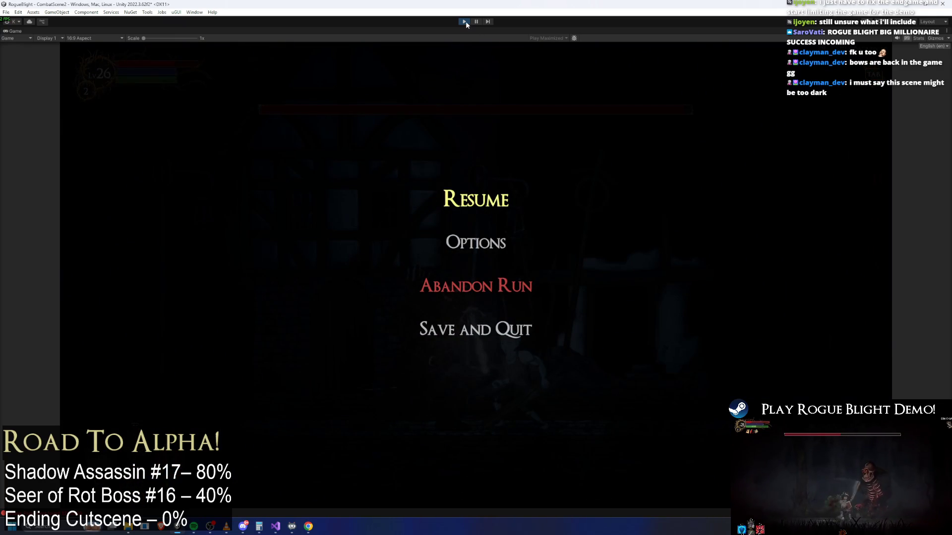
- Stop the playtest and open shadow_assassin_Prefab in Prefab mode
click(466, 22)
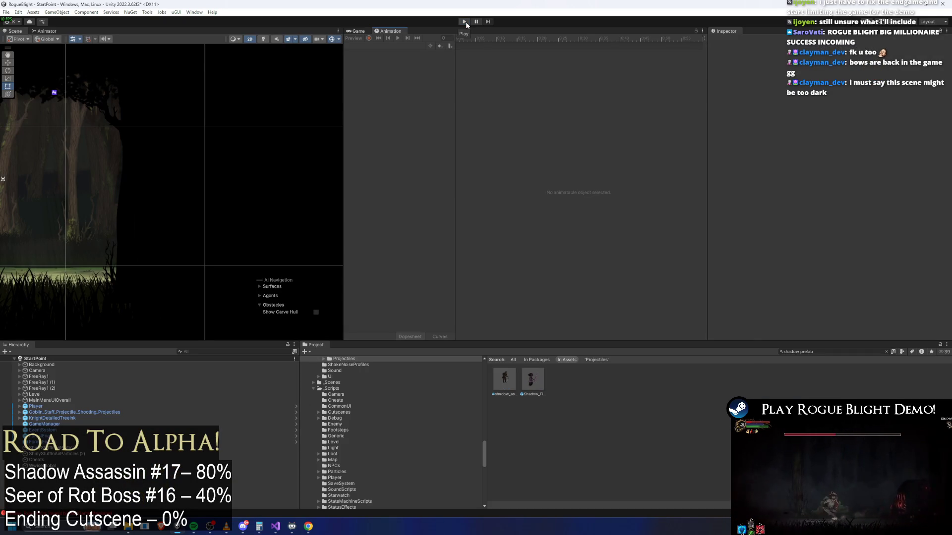
double_click(501, 378)
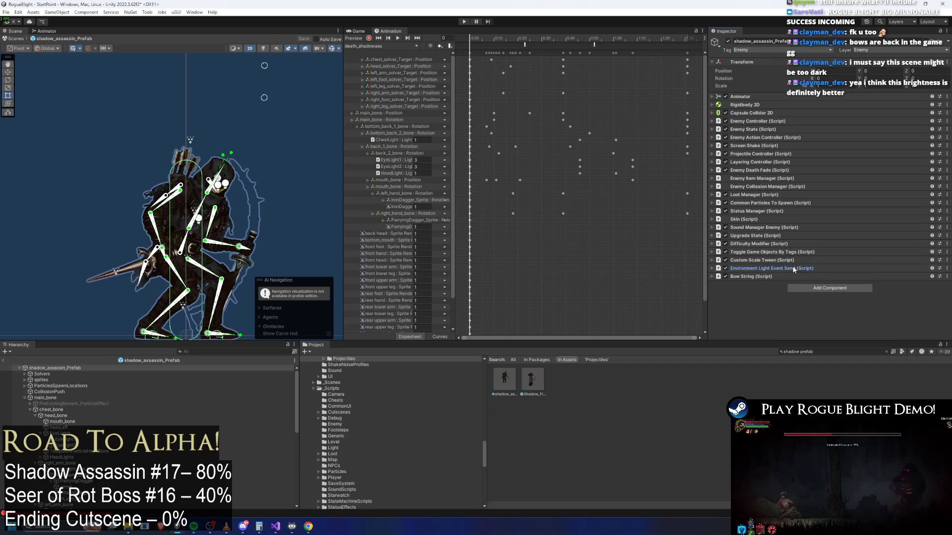
- Expand Environment Light Event Send, check Layering Controller, and leave Screen Shake expanded
click(809, 268)
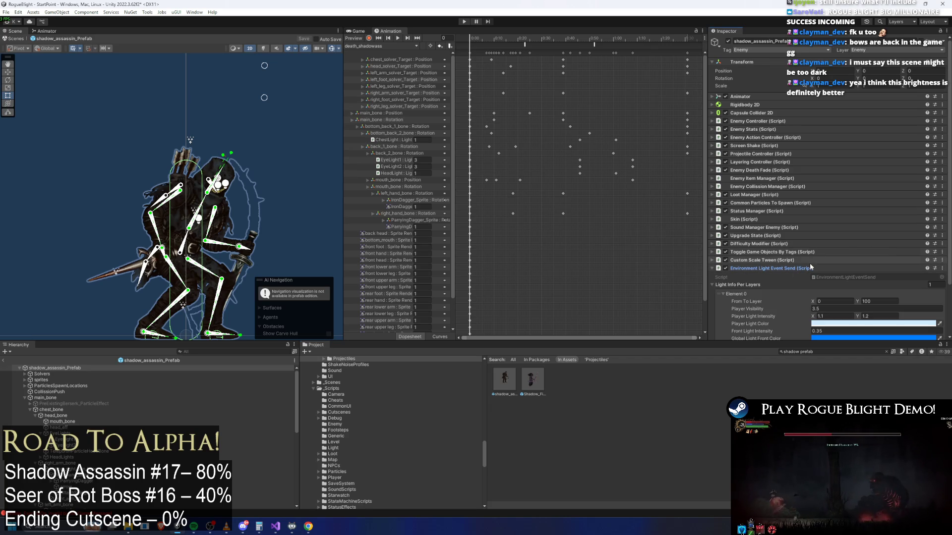
click(795, 163)
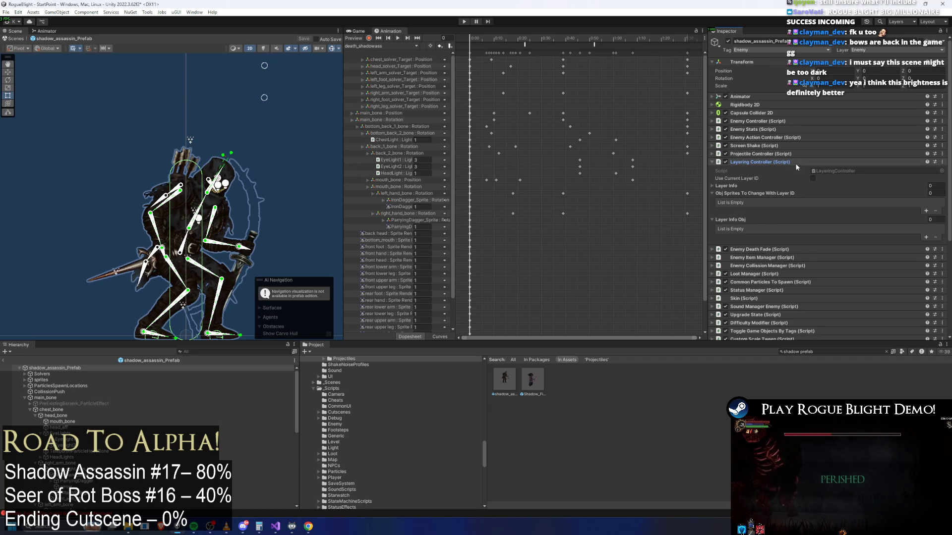
click(796, 163)
click(766, 146)
click(767, 147)
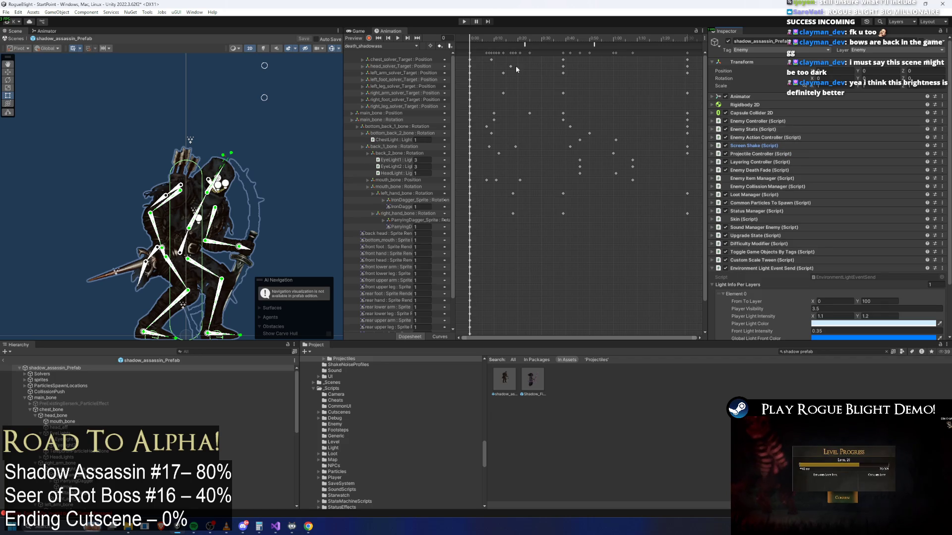
click(768, 147)
scroll(835, 183, down, 3)
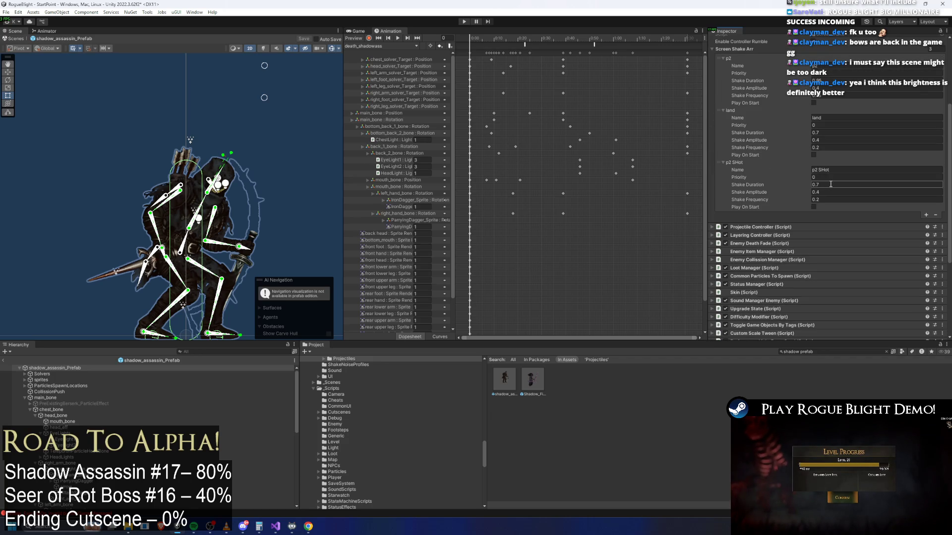
- Give p2 SHot shake amplitude 0.8, frequency 0.4 and duration 1, then relaunch Play mode
click(818, 192)
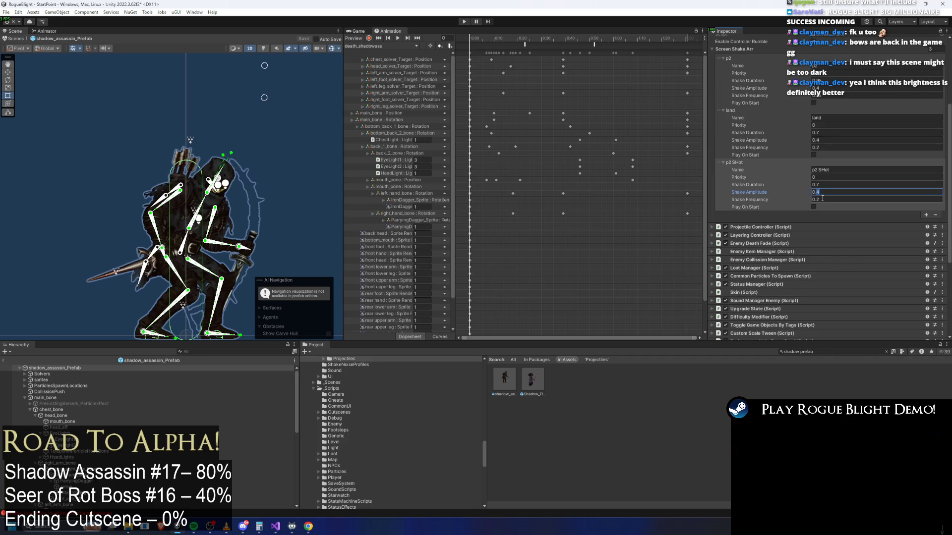
text(0.6)
click(819, 194)
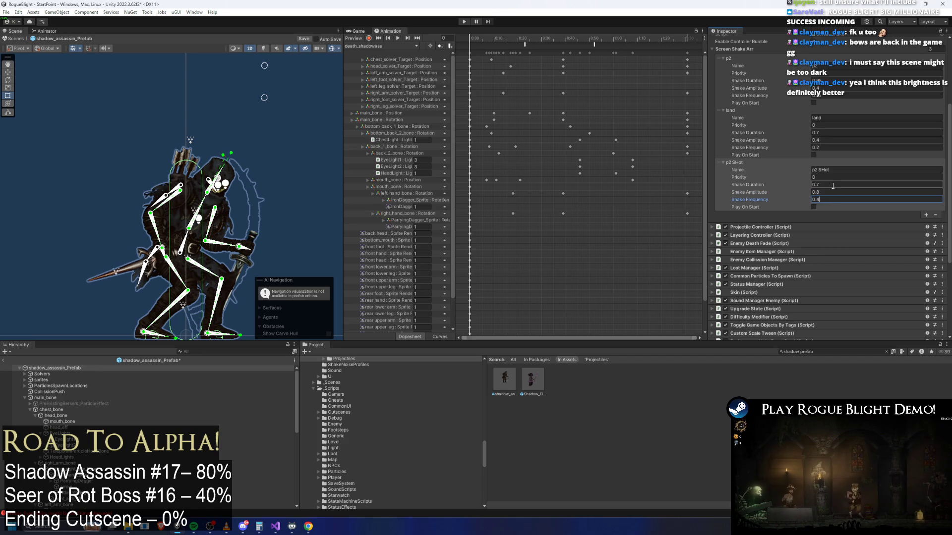
click(816, 185)
text(1)
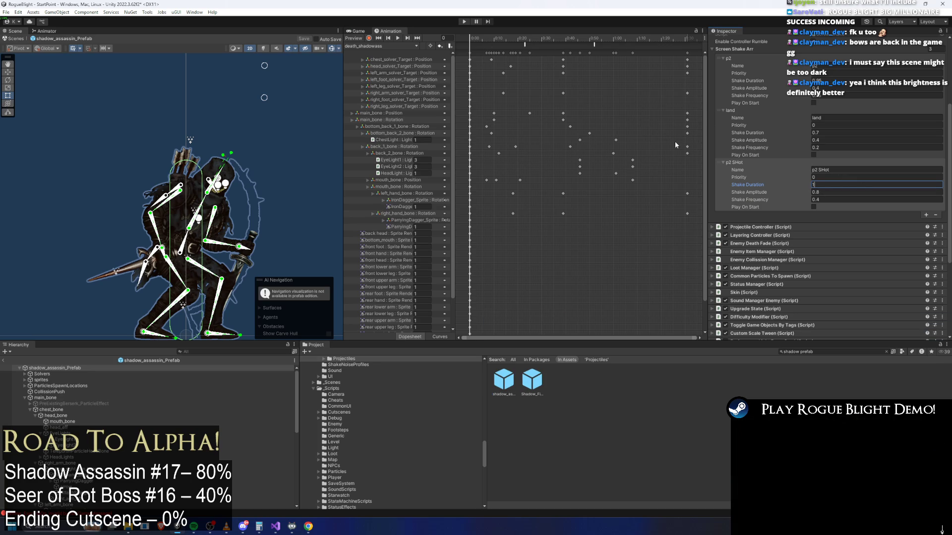
click(822, 80)
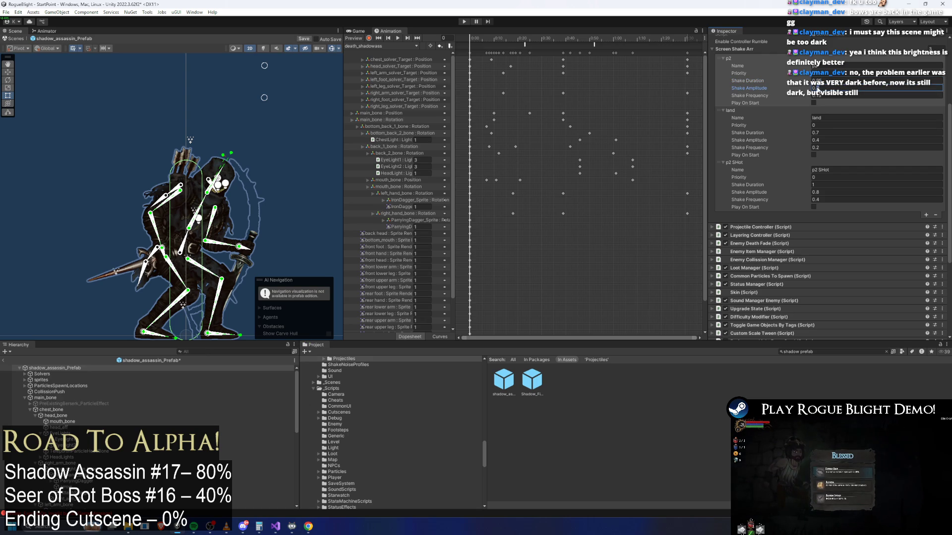
click(469, 22)
- Accept the modifications warning, choose Start Game, and load the first save slot
key(Return)
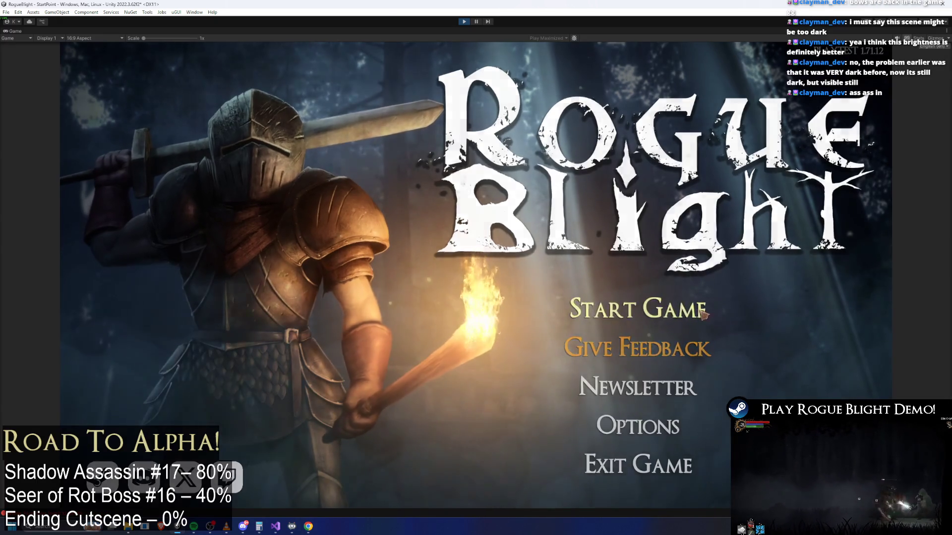
click(659, 303)
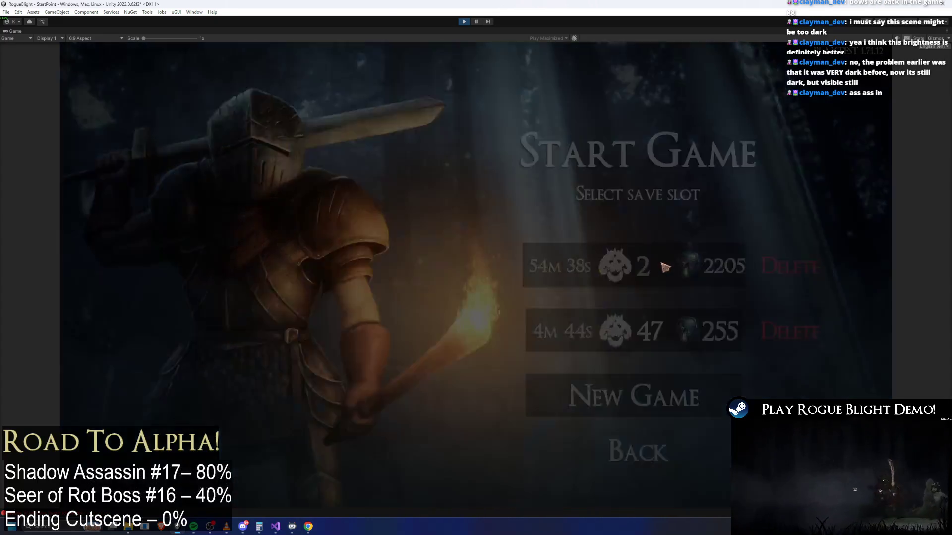
click(665, 268)
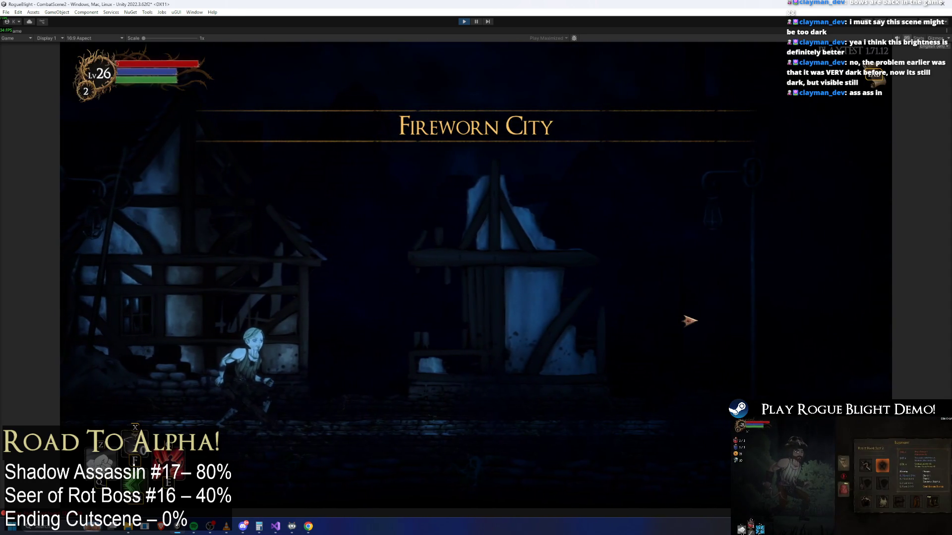
- Dash and run back and forth past the boss around the ruined house
key(shift)
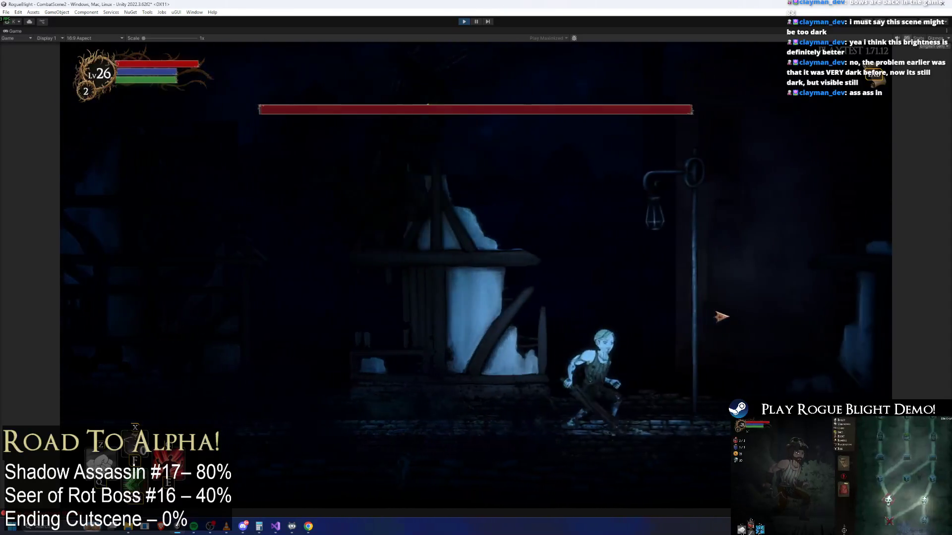
key(a)
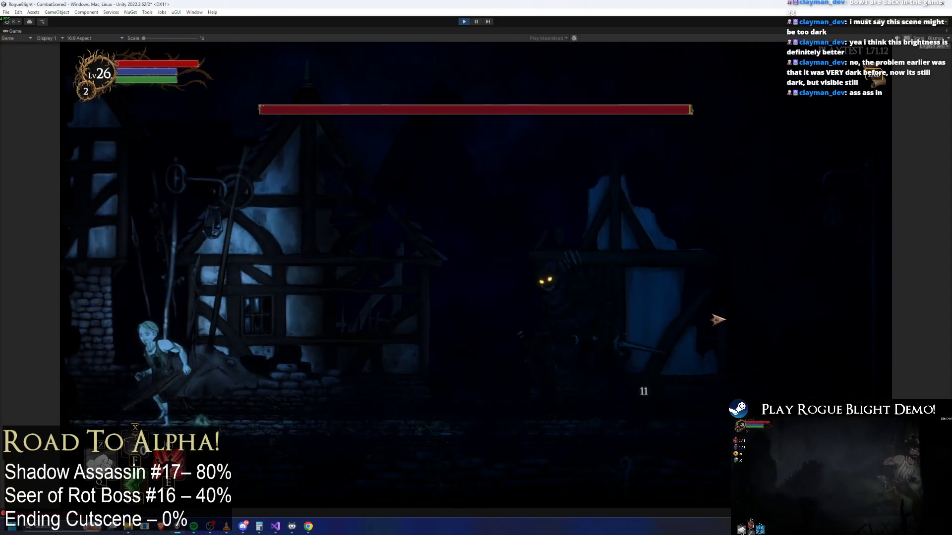
key(d)
key(a)
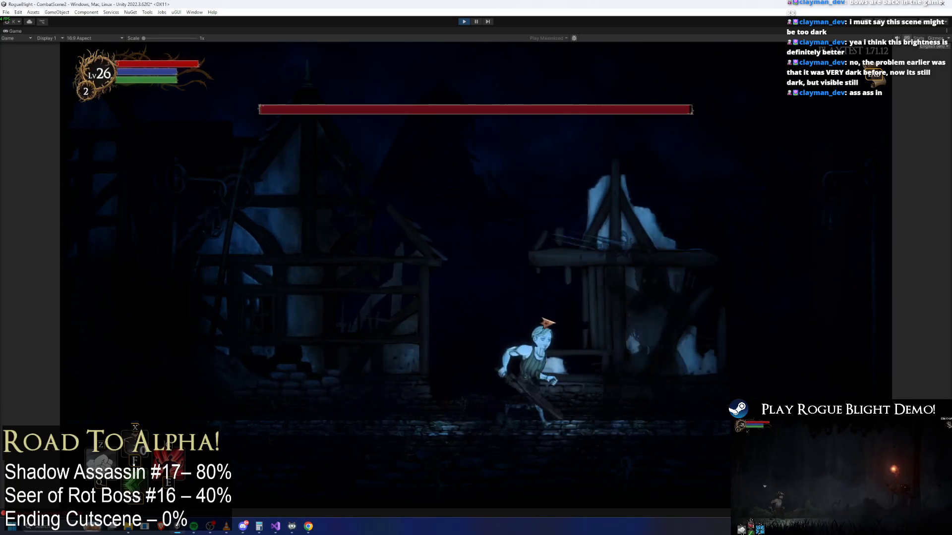
key(d)
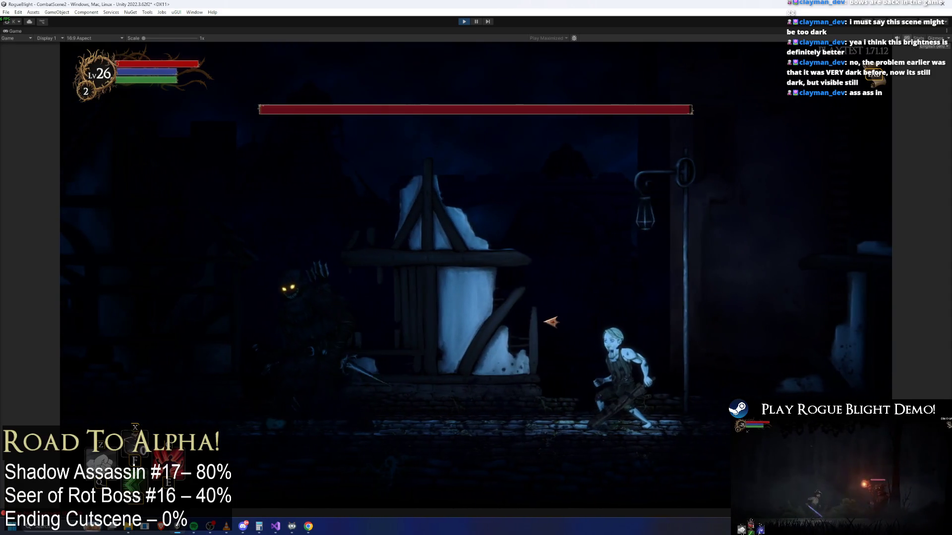
key(d)
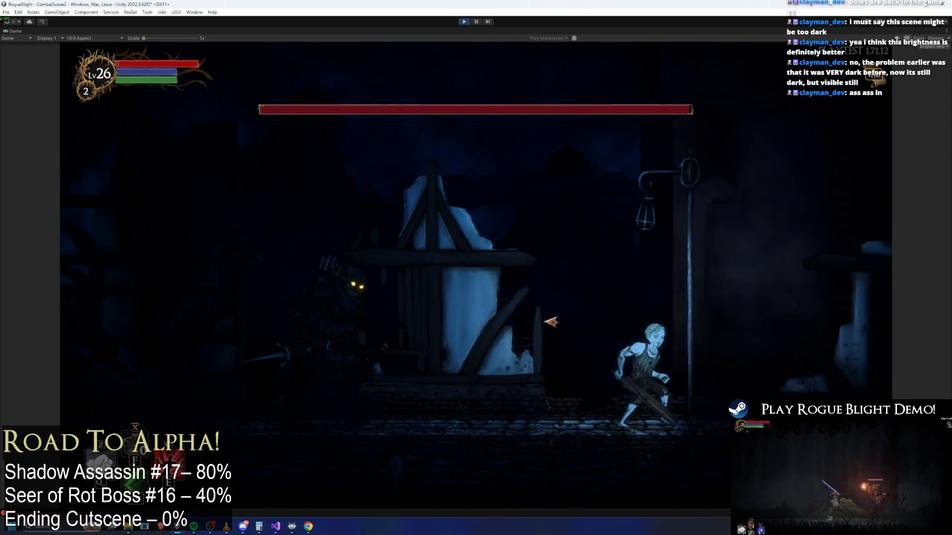
key(a)
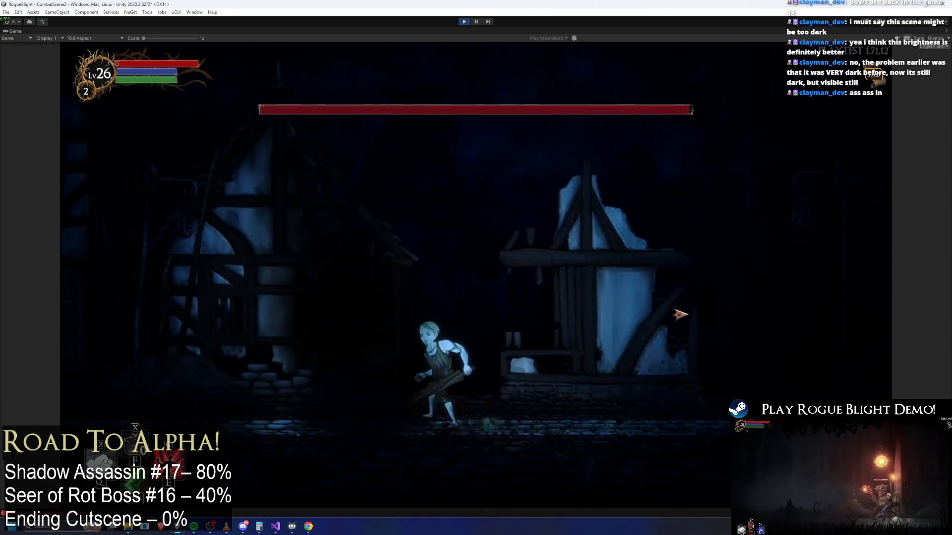
key(d)
- Set all enemy health to 1 with F1, then restore full health with F2
key(a)
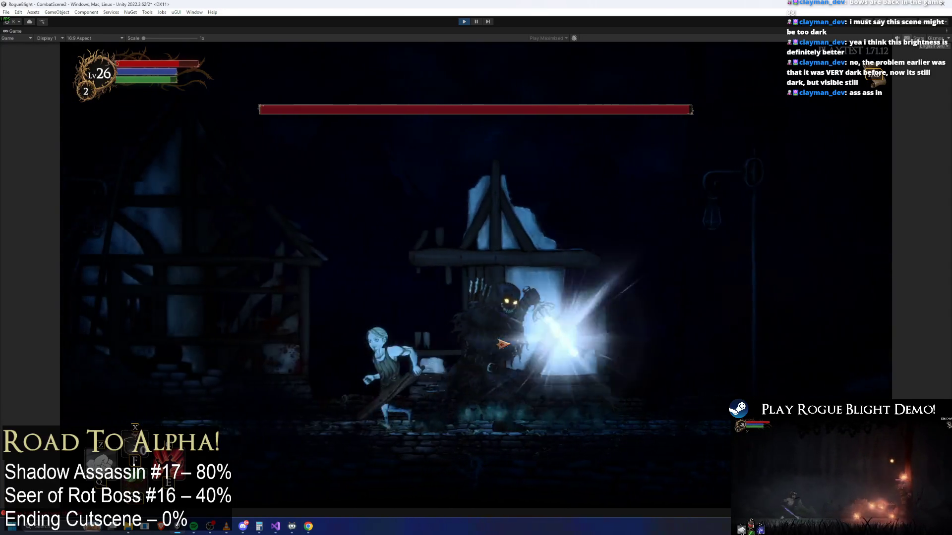
key(F1)
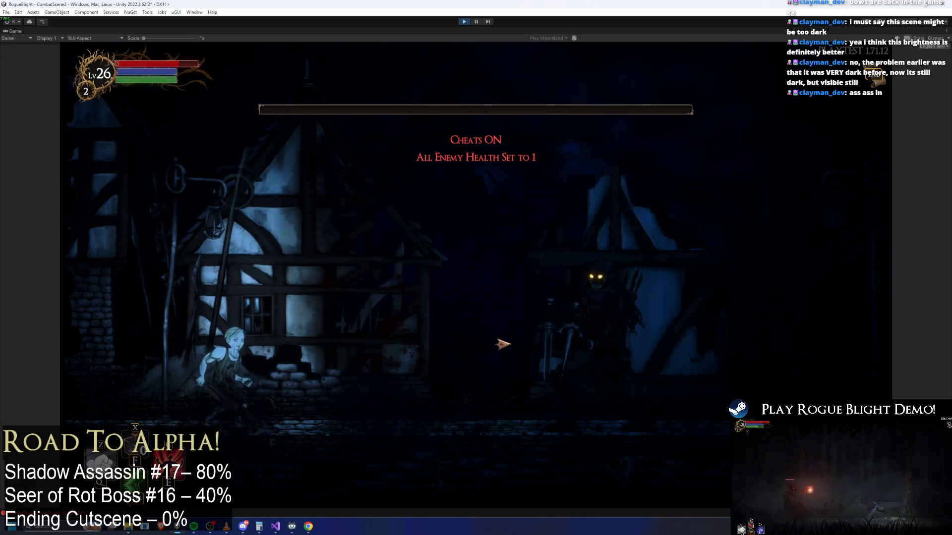
key(F2)
key(d)
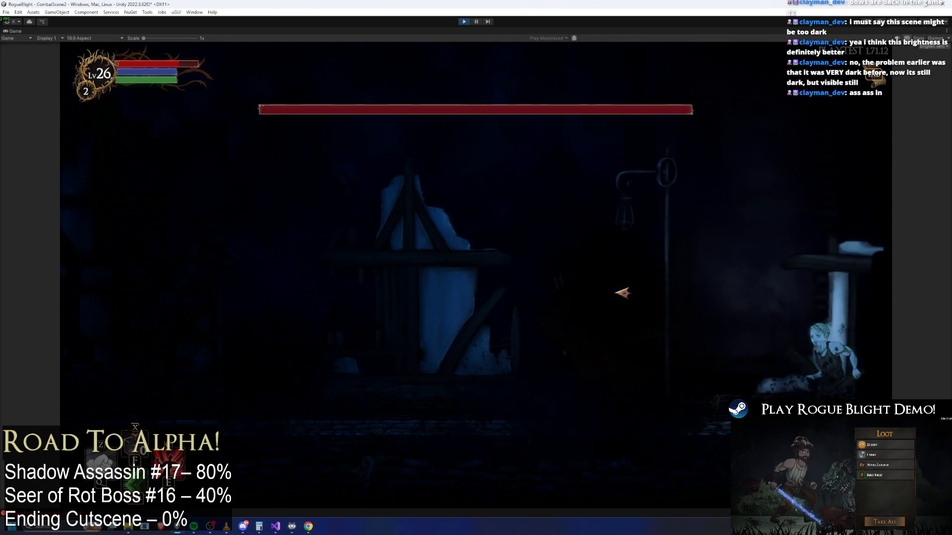
key(a)
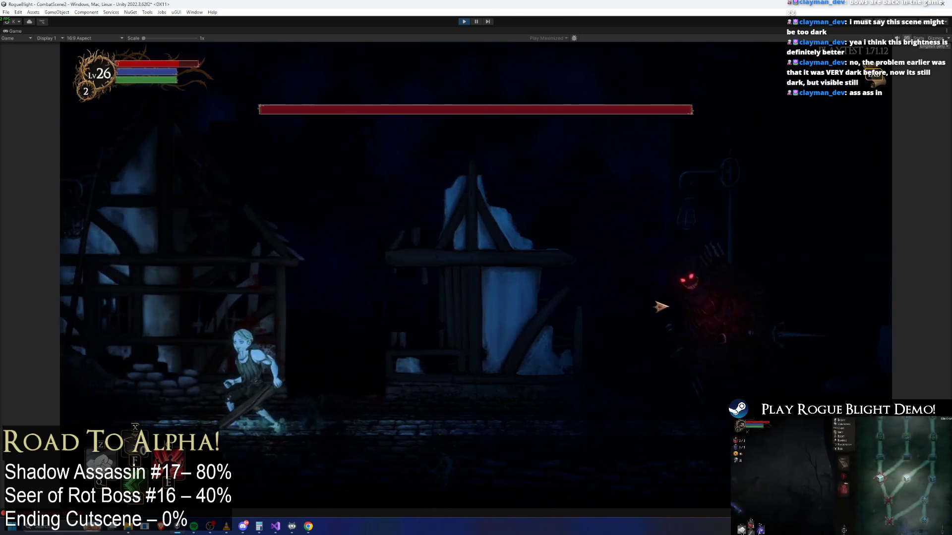
key(d)
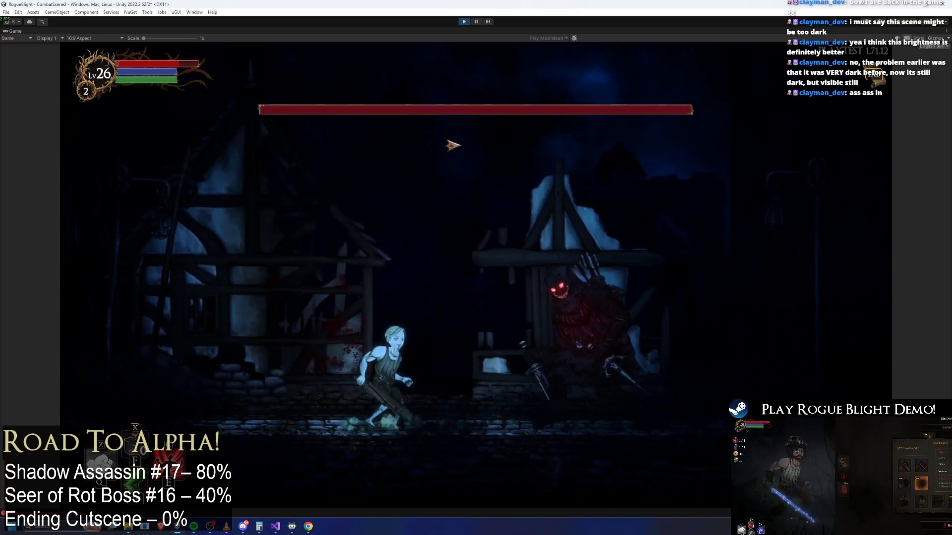
key(a)
- Attack the boss at close range, landing an 11-damage hit
click(464, 263)
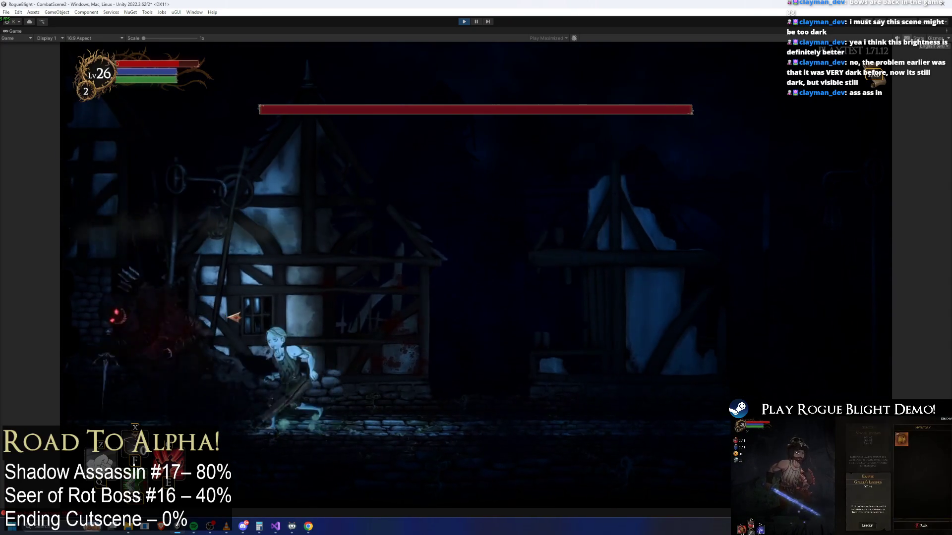
key(d)
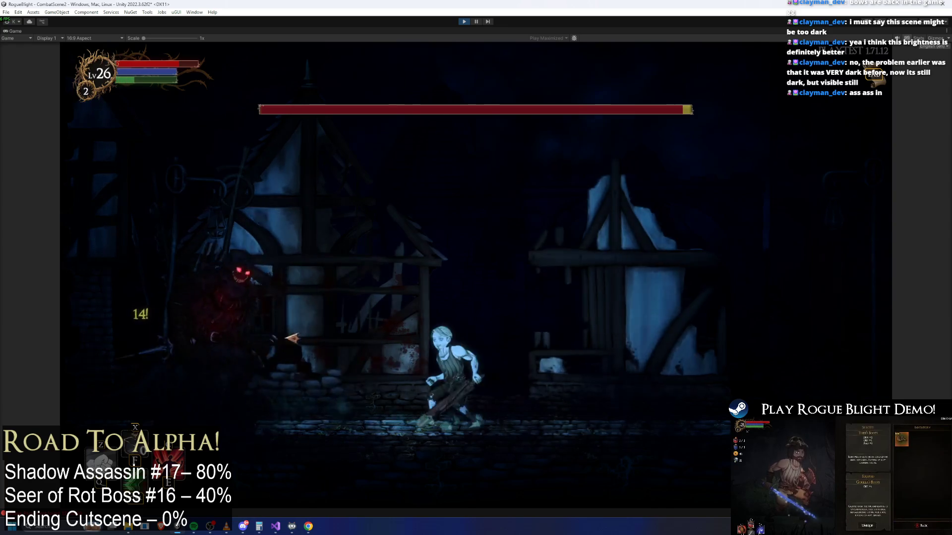
key(d)
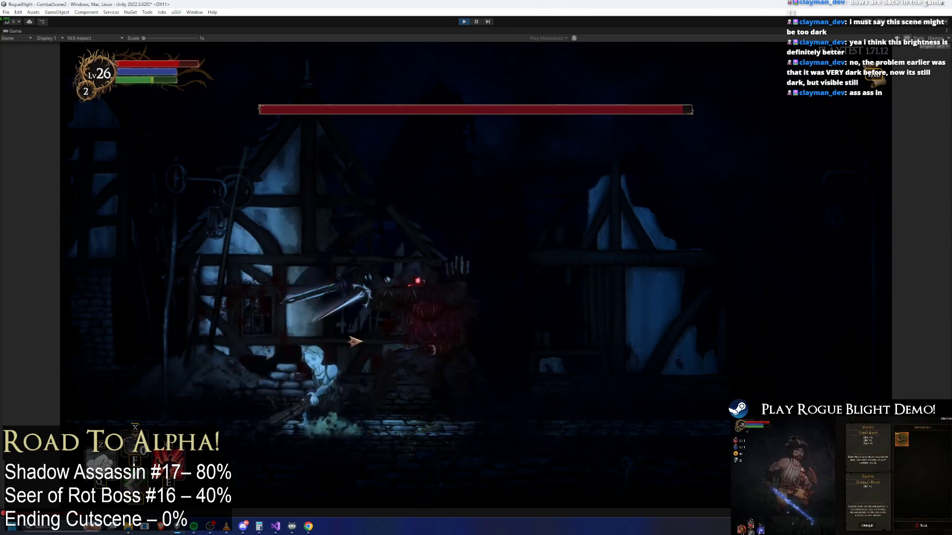
click(222, 350)
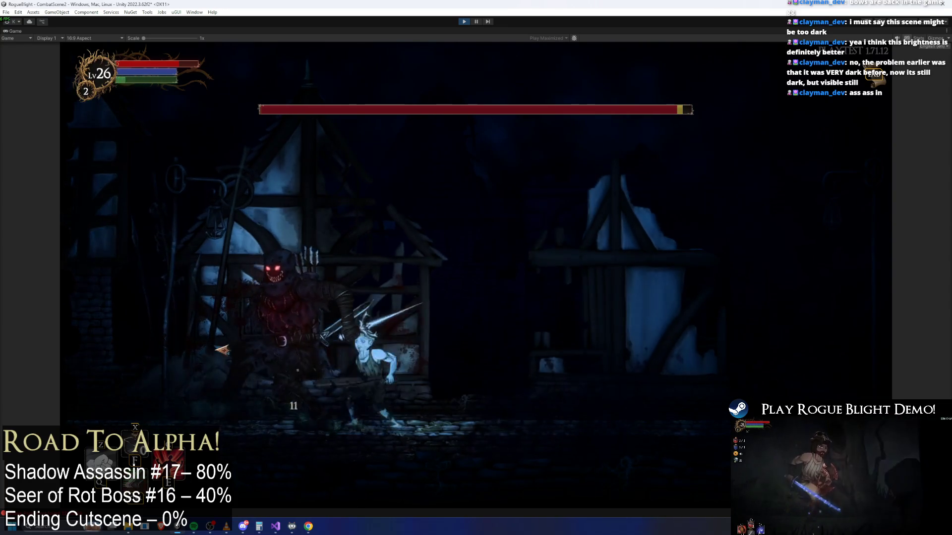
key(a)
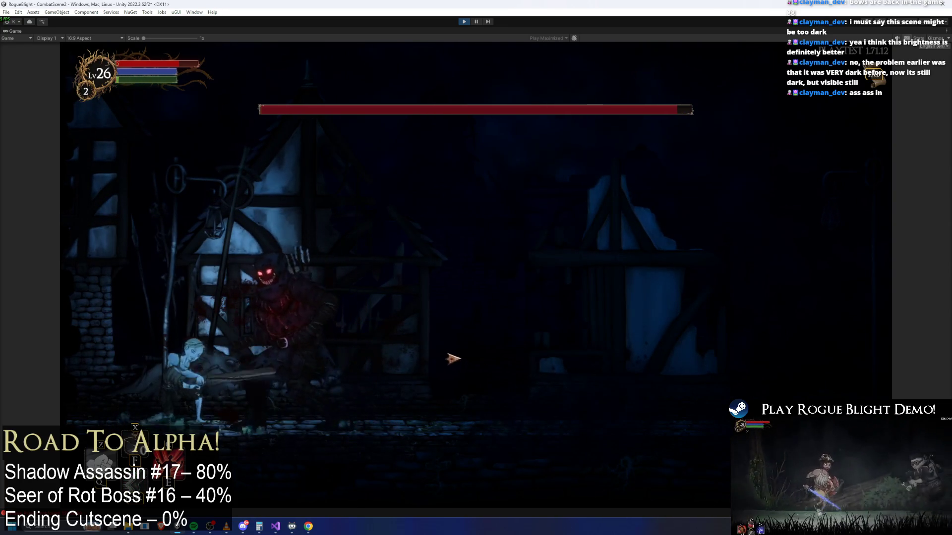
key(d)
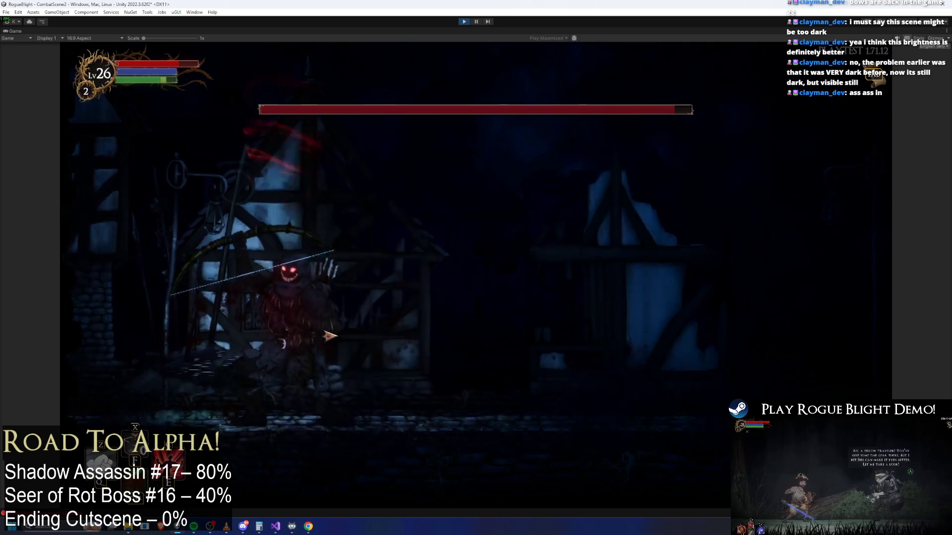
key(a)
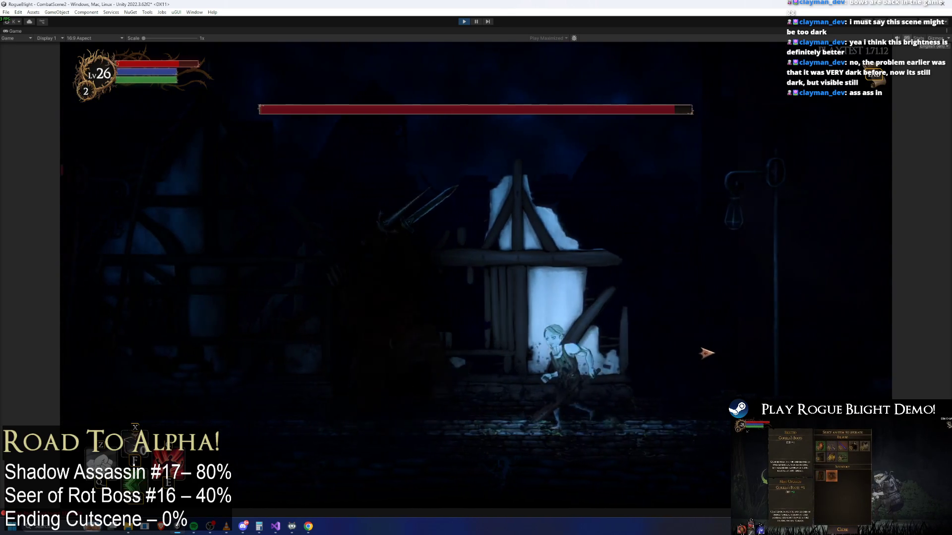
click(654, 336)
- Keep dodging and striking the boss in front of the building
key(d)
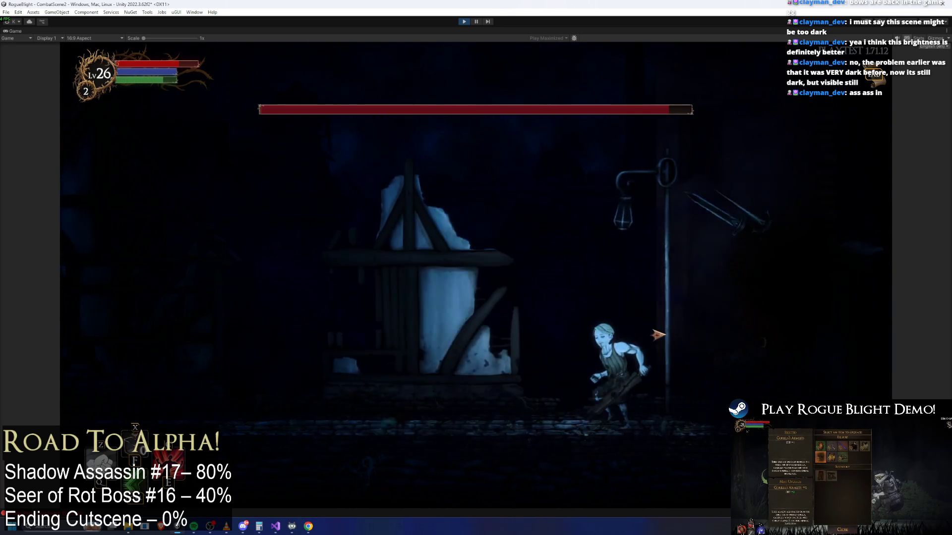
key(a)
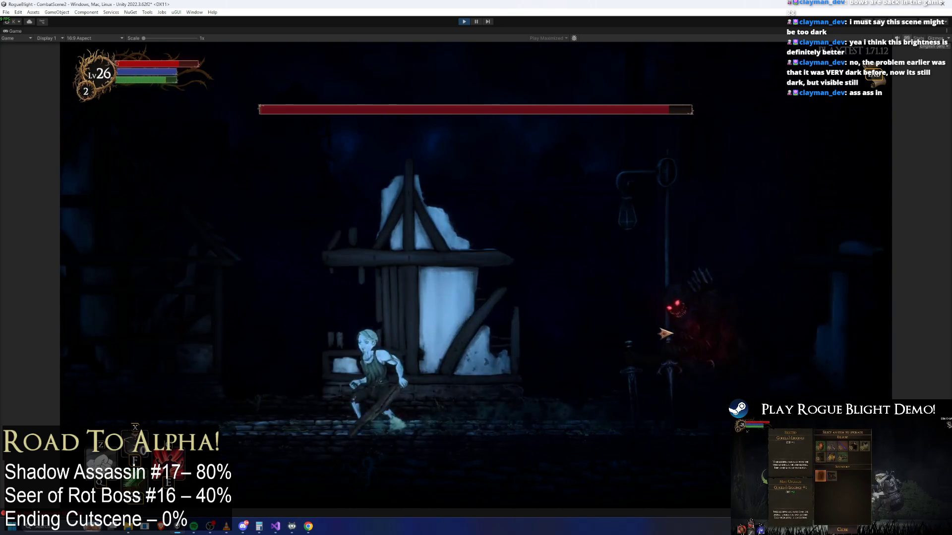
key(a)
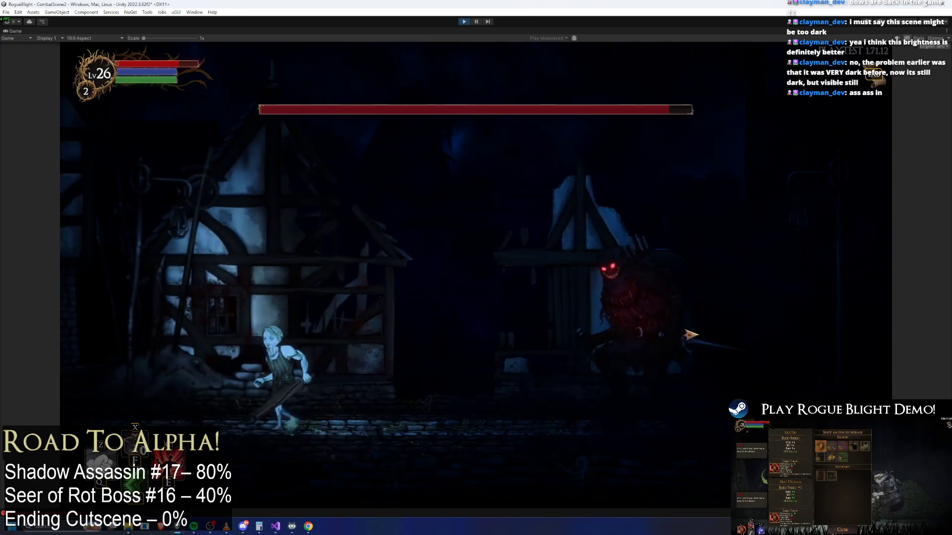
key(a)
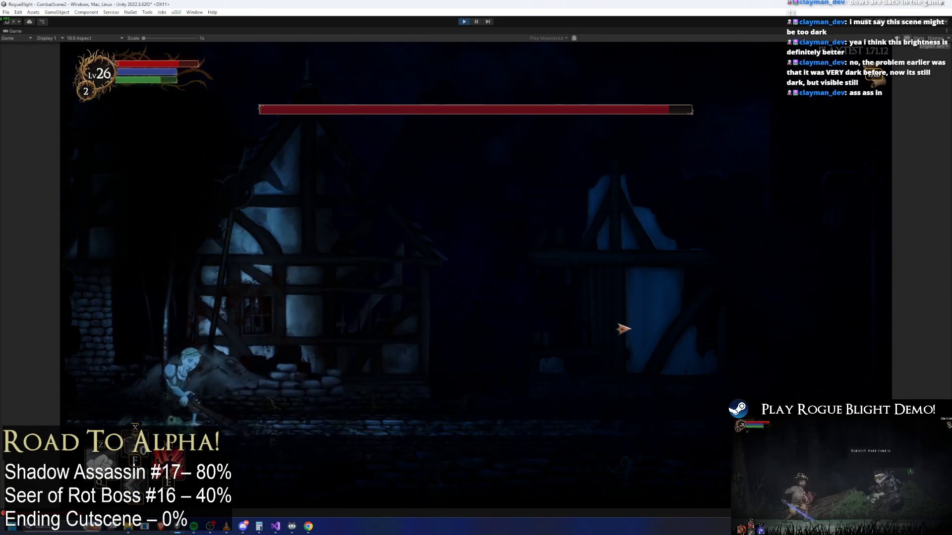
key(d)
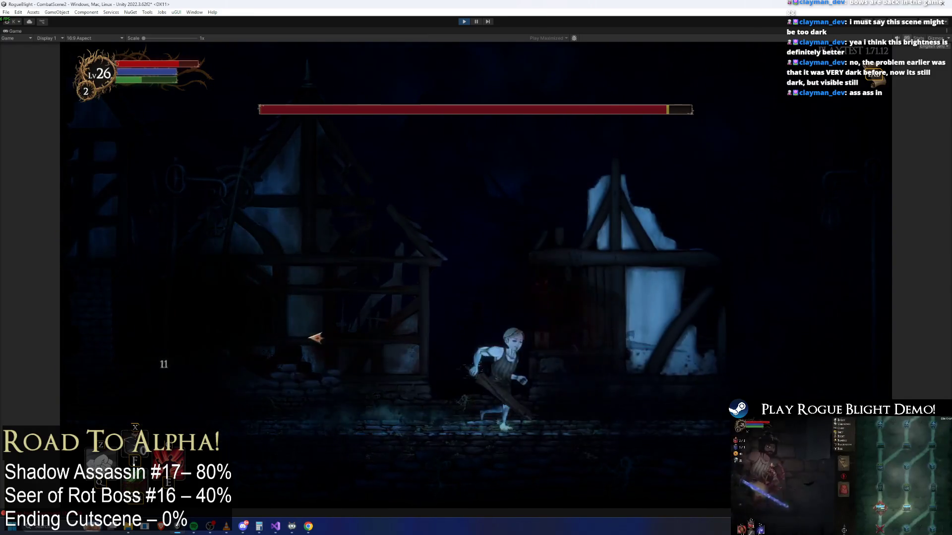
key(d)
key(a)
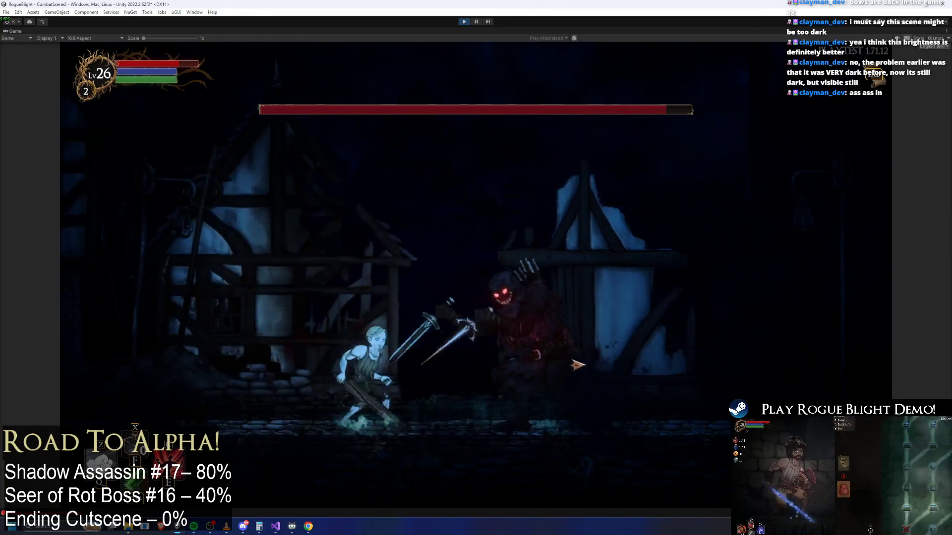
click(577, 366)
key(a)
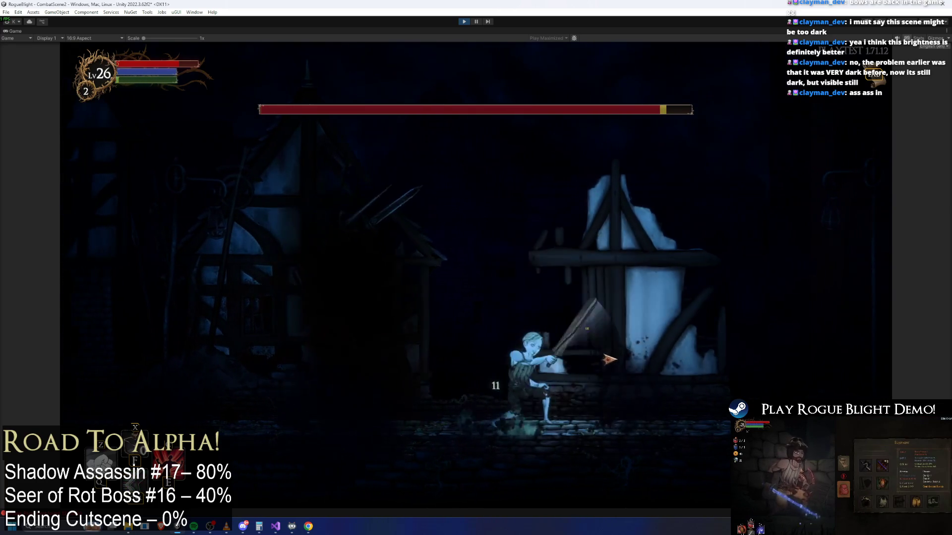
key(d)
click(377, 338)
key(d)
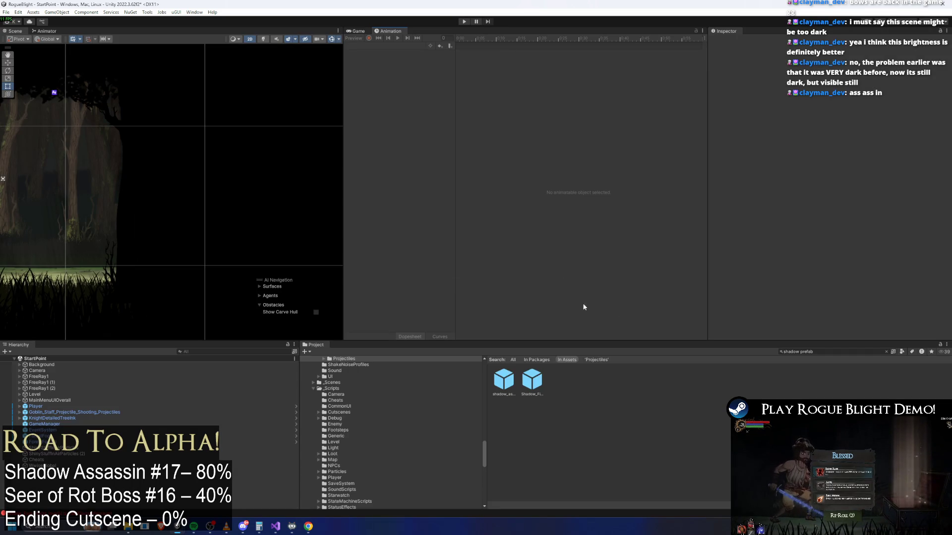
- Open the shadow_assassin prefab and expand its Enemy Action Controller
double_click(533, 383)
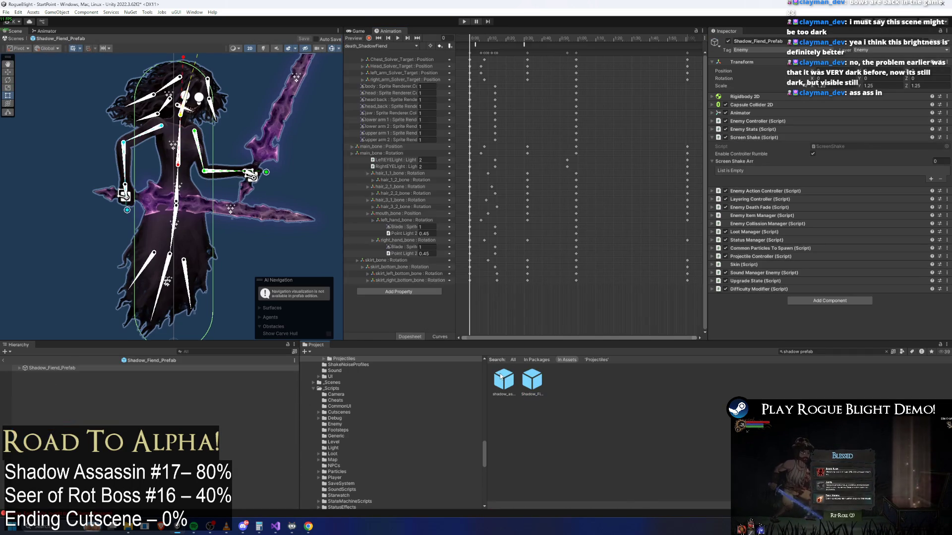
double_click(501, 381)
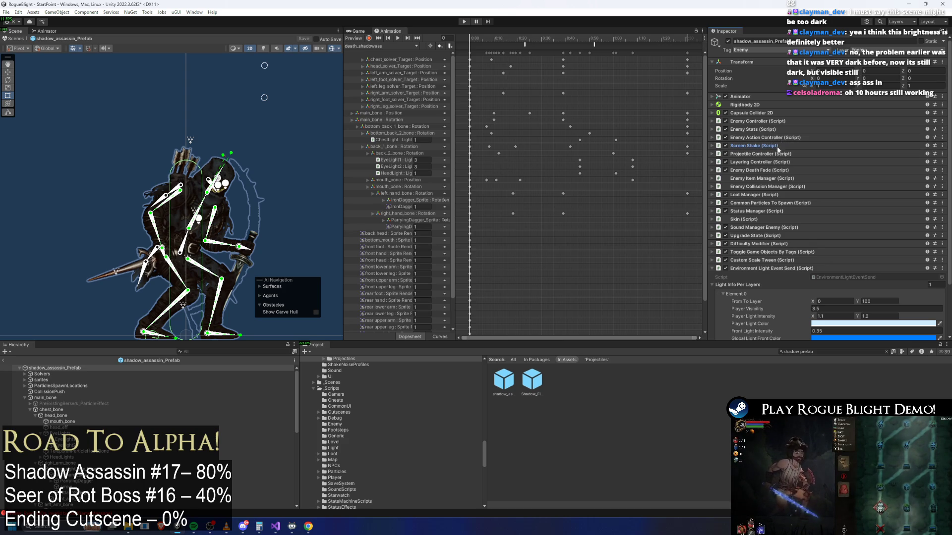
click(782, 138)
click(783, 137)
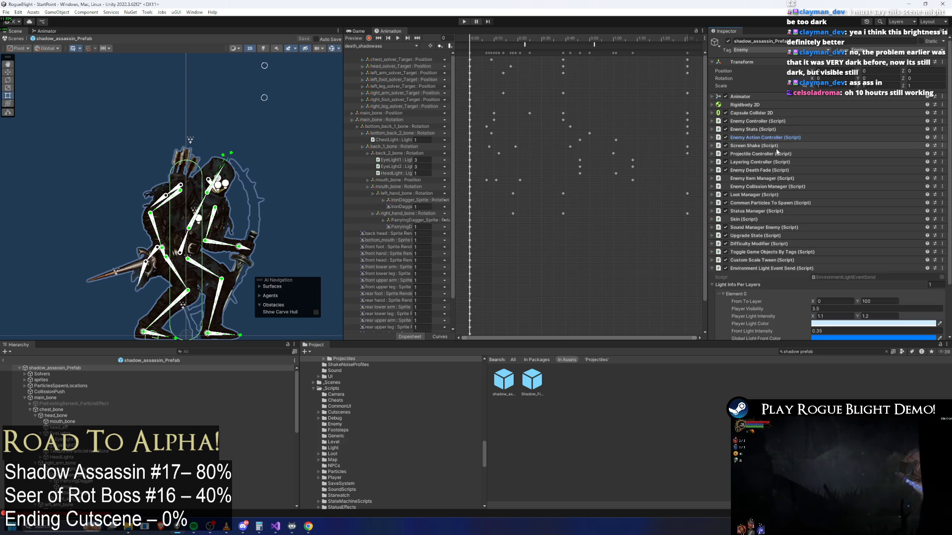
click(774, 138)
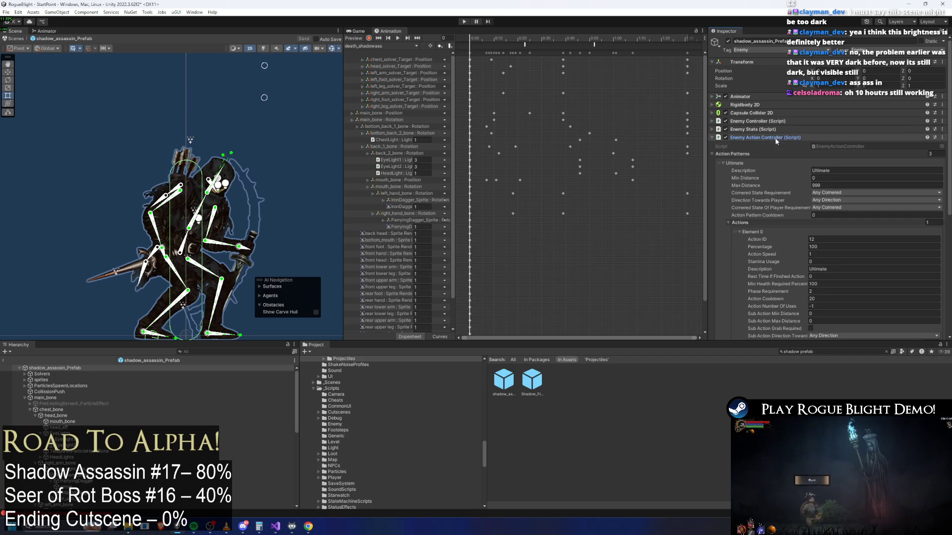
scroll(822, 188, down, 3)
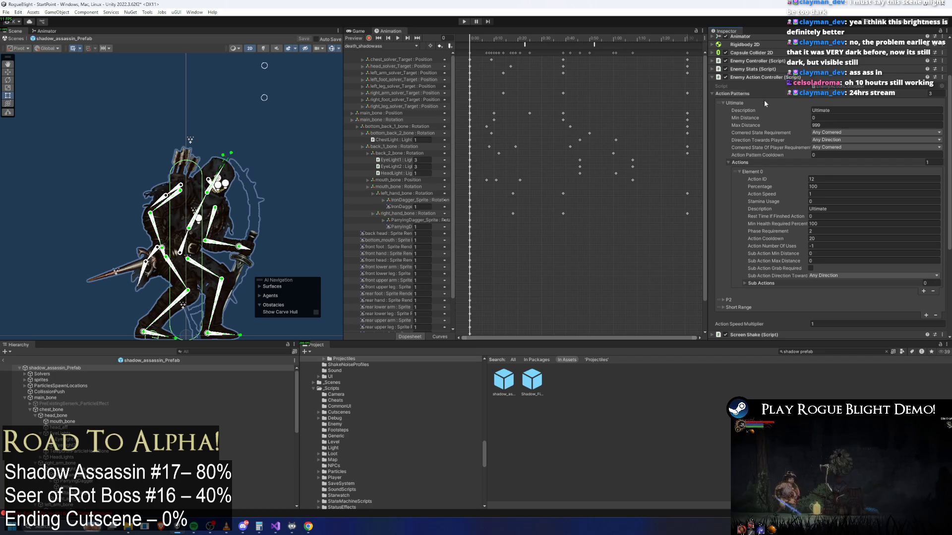
- Change the Ultimate's Action Cooldown from 20 to 17, save, and preview to frame 29
click(820, 239)
text(17)
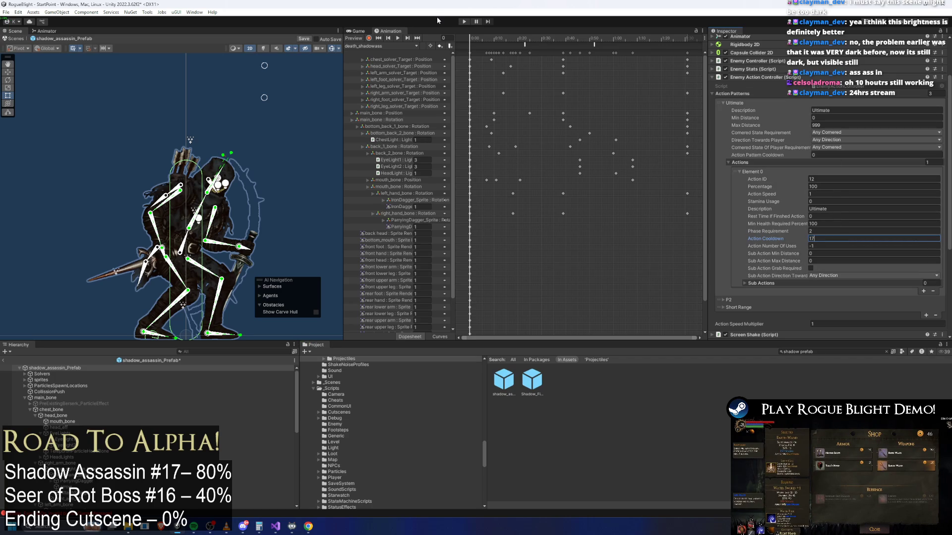
key(ctrl+s)
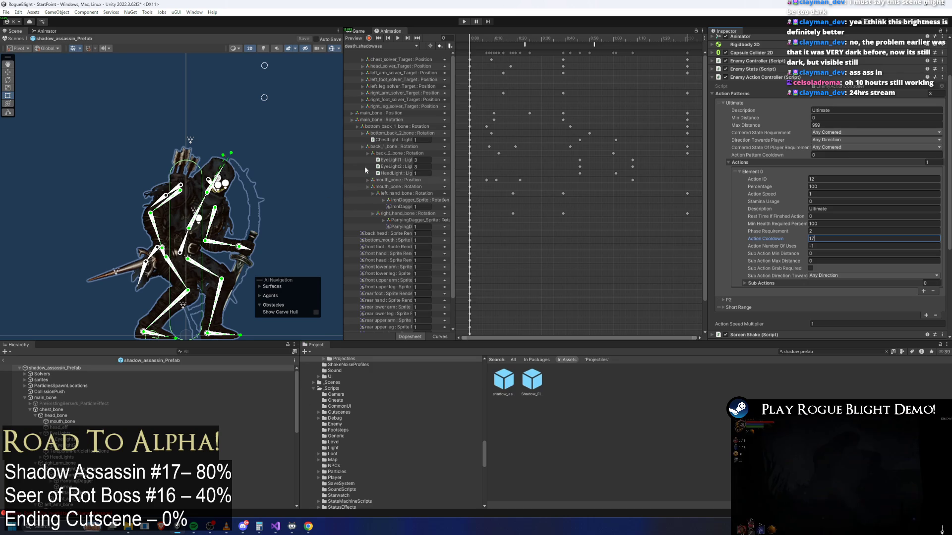
mouse_move(483, 38)
mouse_down()
mouse_move(552, 40)
mouse_move(460, 49)
mouse_up()
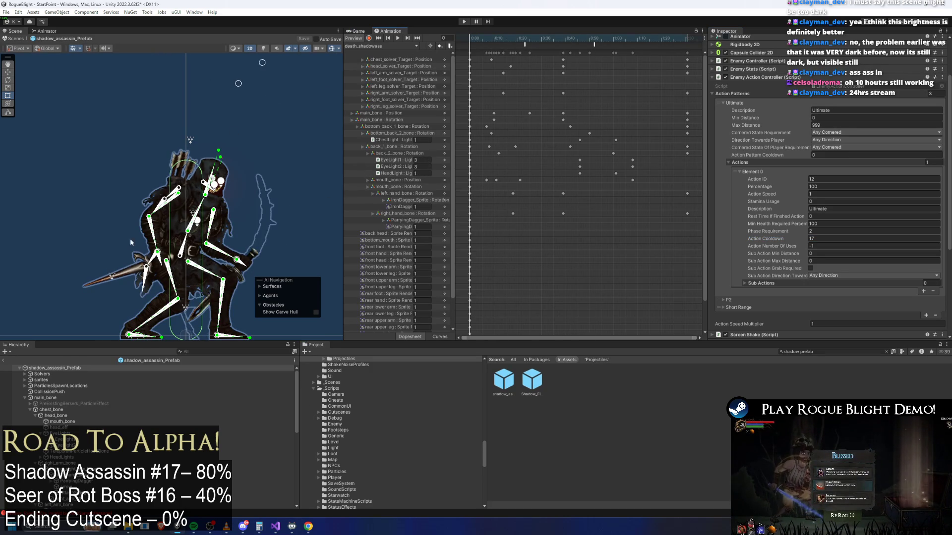
- Set the Capsule Collider 2D Size X to 0.01 and save the prefab
click(764, 55)
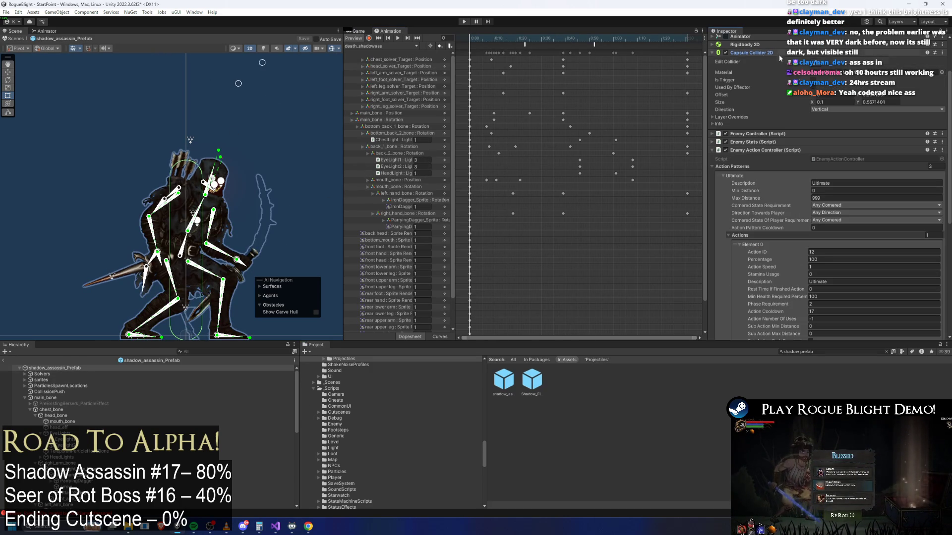
click(815, 103)
text(0.0001)
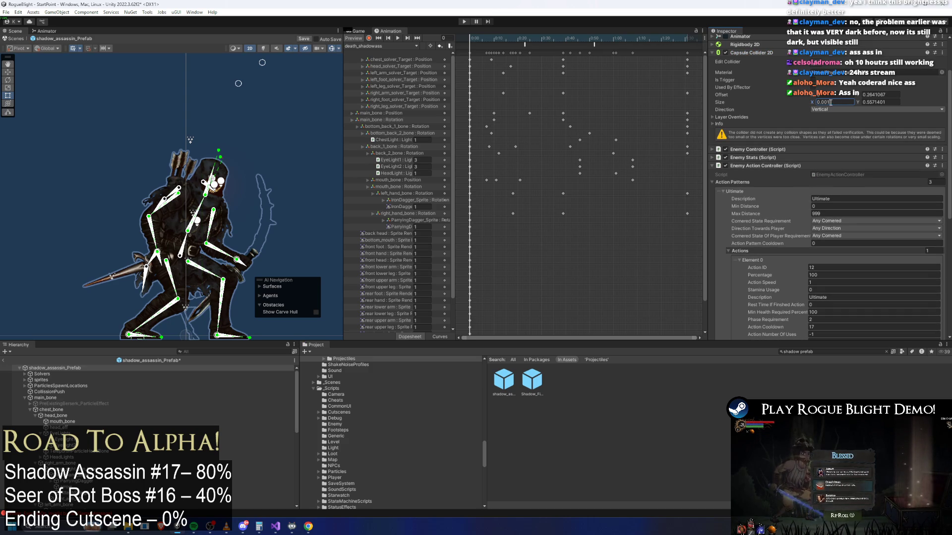
key(BackSpace)
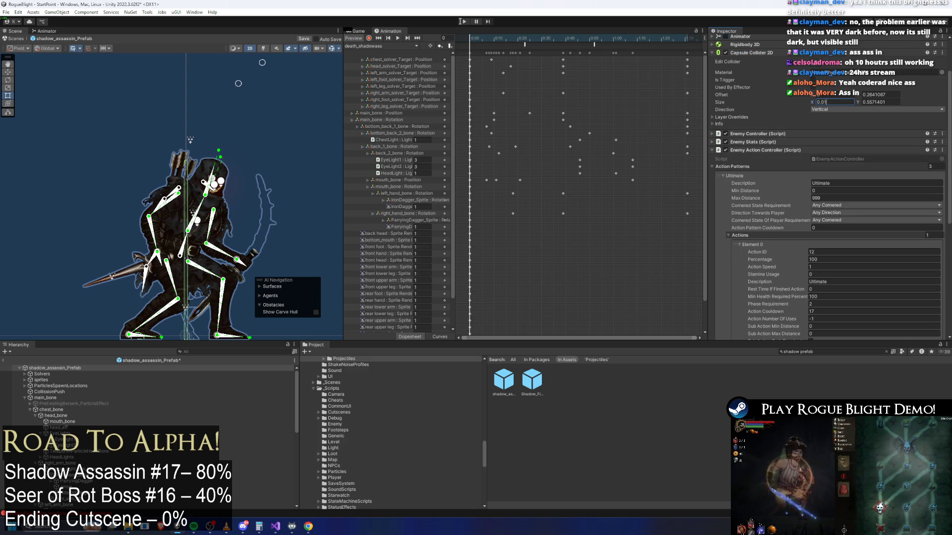
key(ctrl+s)
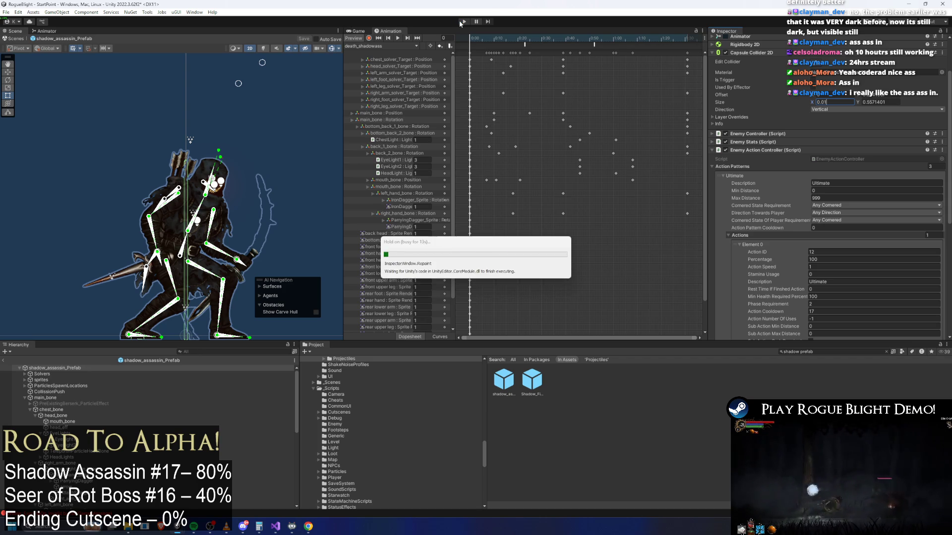
- Ignore the Prefab Mode warning to play to the title menu, then stop Play mode
key(Return)
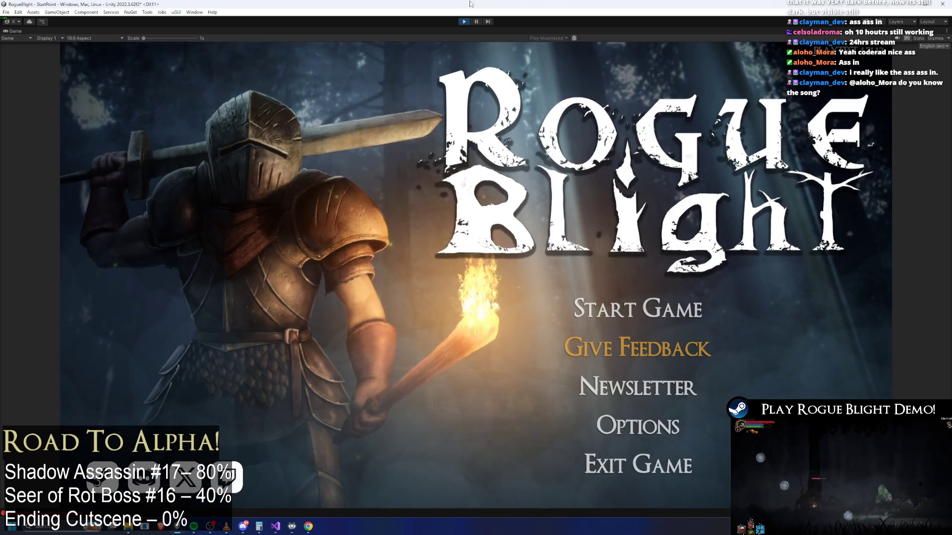
click(463, 22)
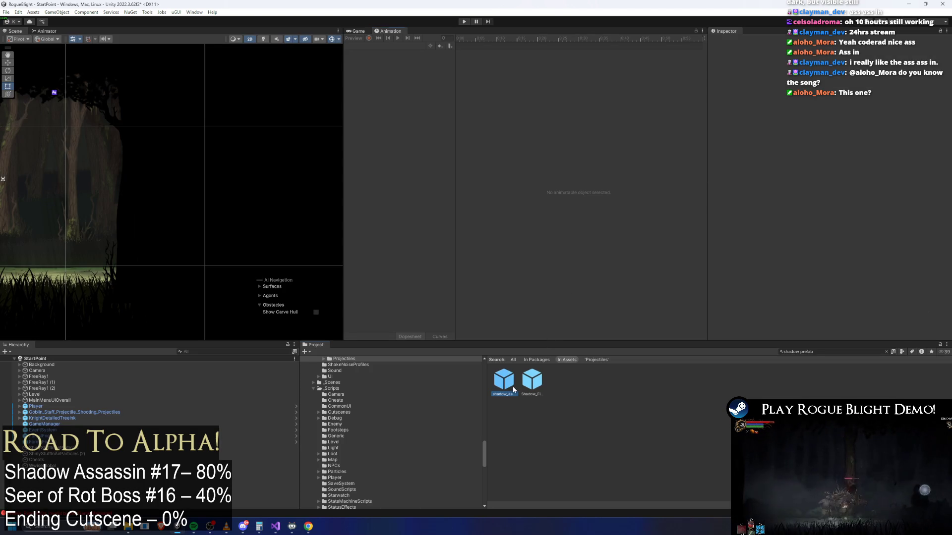
- Reopen the shadow_assassin prefab and collapse Enemy Action Controller and Capsule Collider 2D
double_click(513, 388)
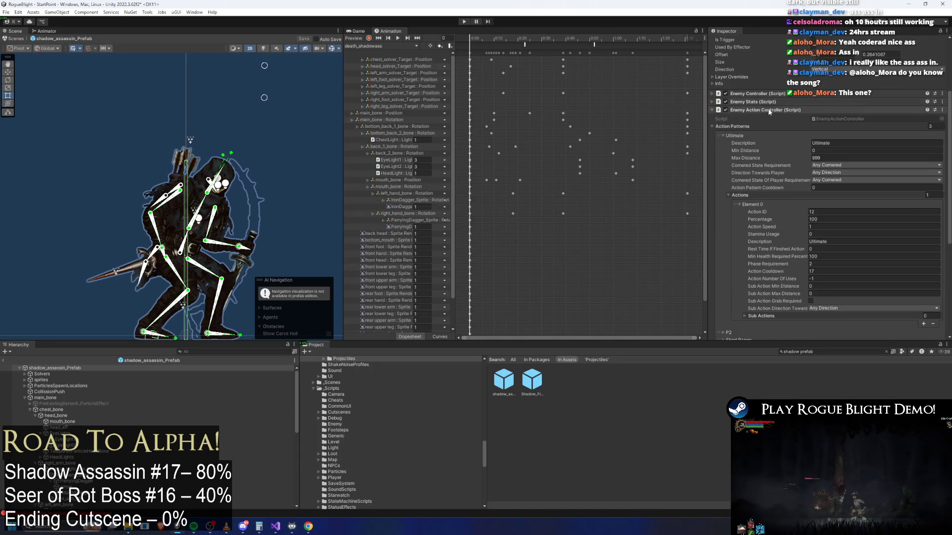
click(768, 110)
click(756, 85)
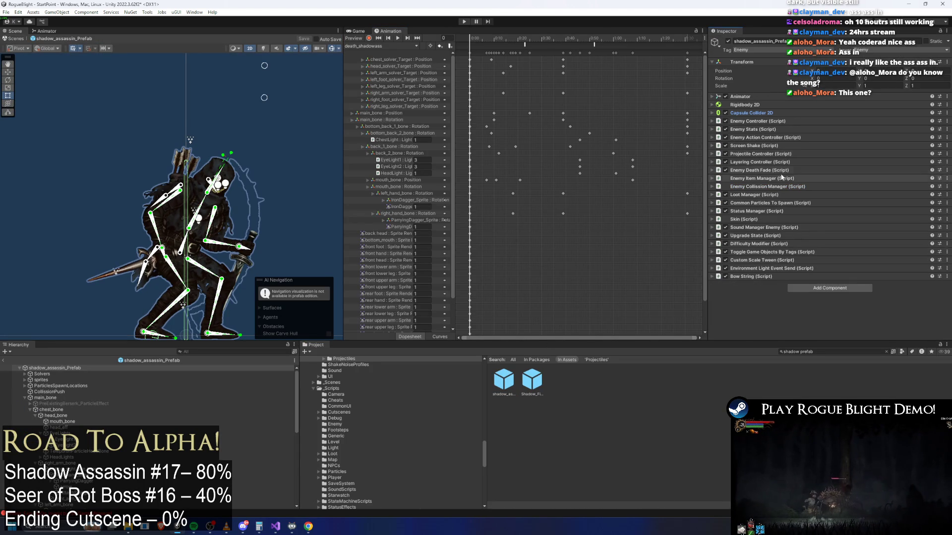
scroll(782, 171, up, 2)
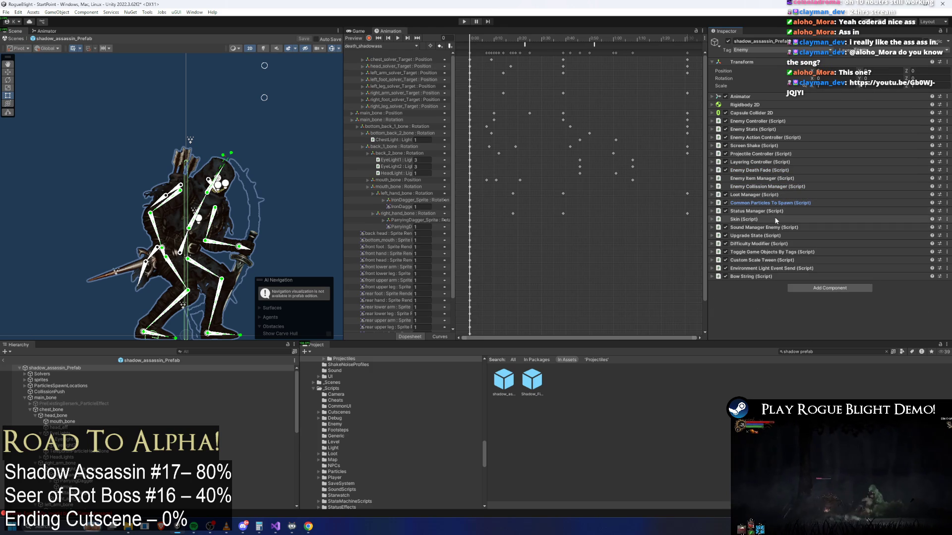
- Set the Projectile Controller's Hit and Elemental Switch sound types to No_sound
click(774, 153)
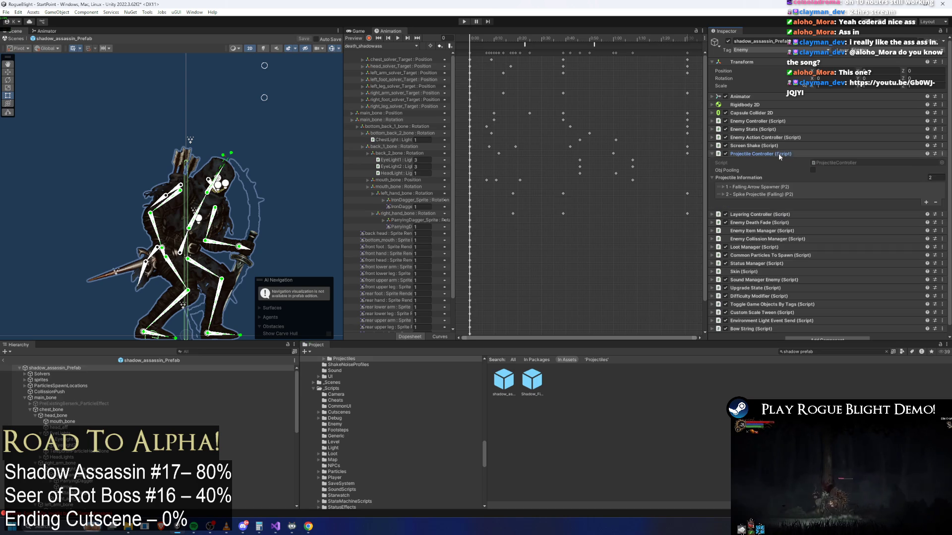
scroll(844, 189, down, 3)
scroll(843, 189, down, 3)
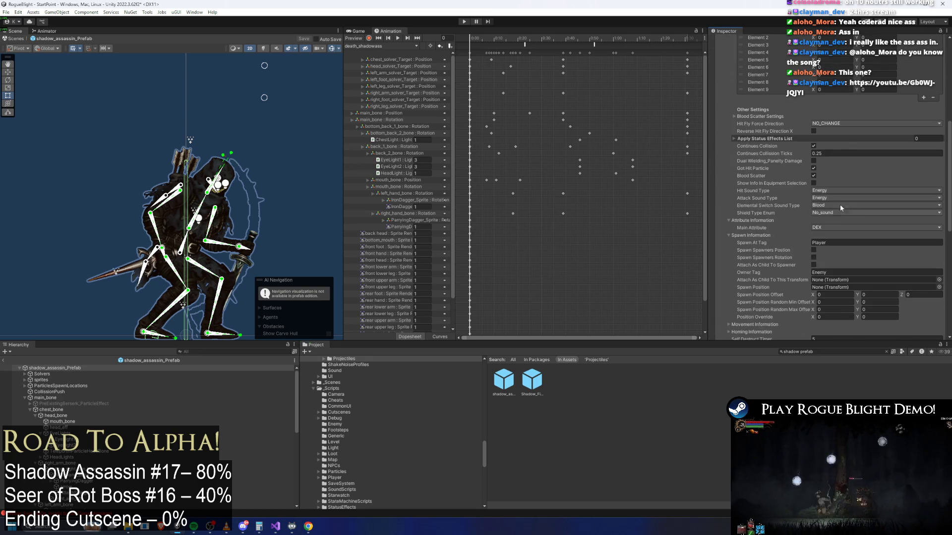
click(831, 192)
click(830, 192)
click(837, 191)
click(841, 185)
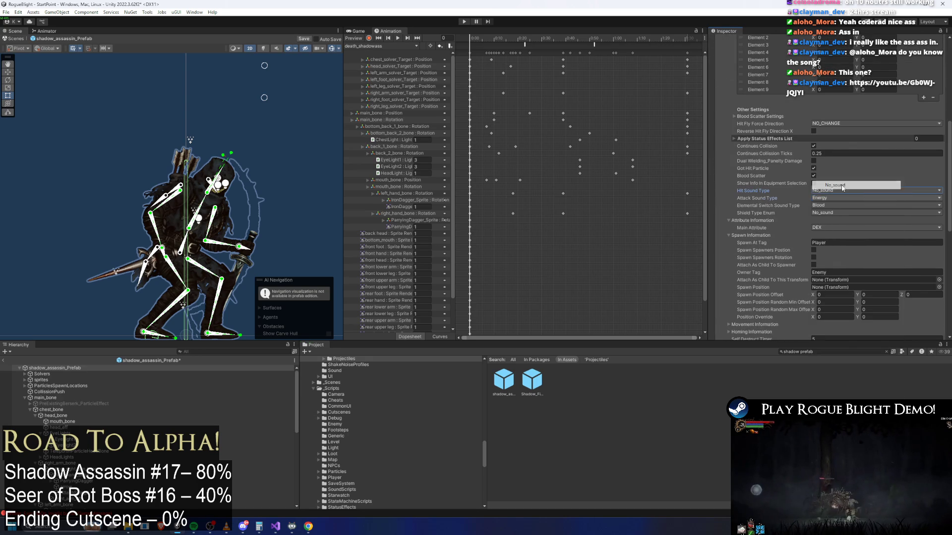
click(831, 205)
click(832, 212)
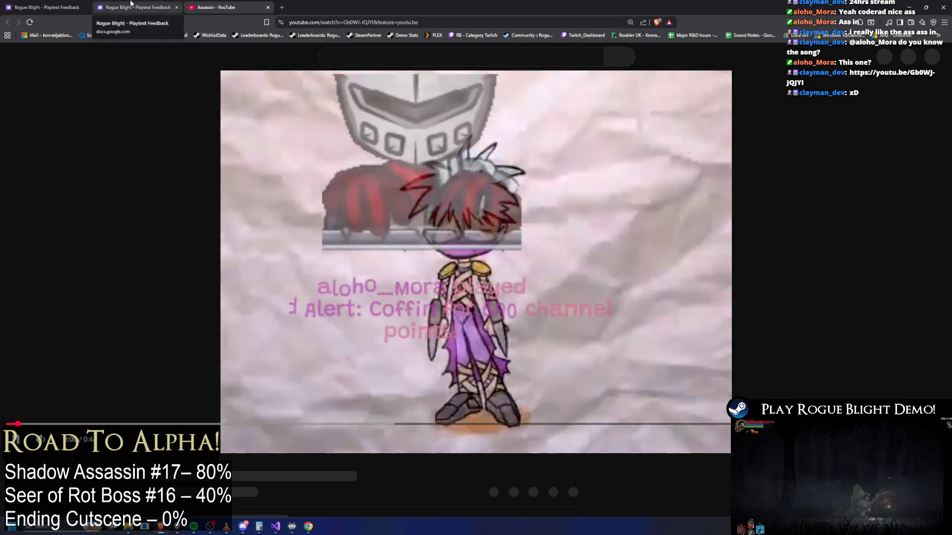
- Close the two Rogue Blight Playtest Feedback tabs, keeping the Assassin video, and go back to Unity
middle_click(133, 7)
middle_click(45, 7)
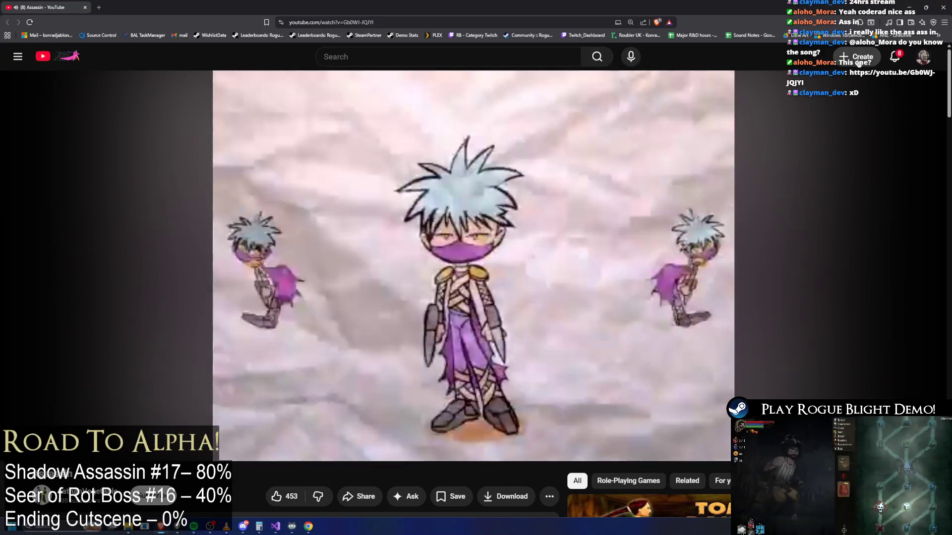
key(alt+Tab)
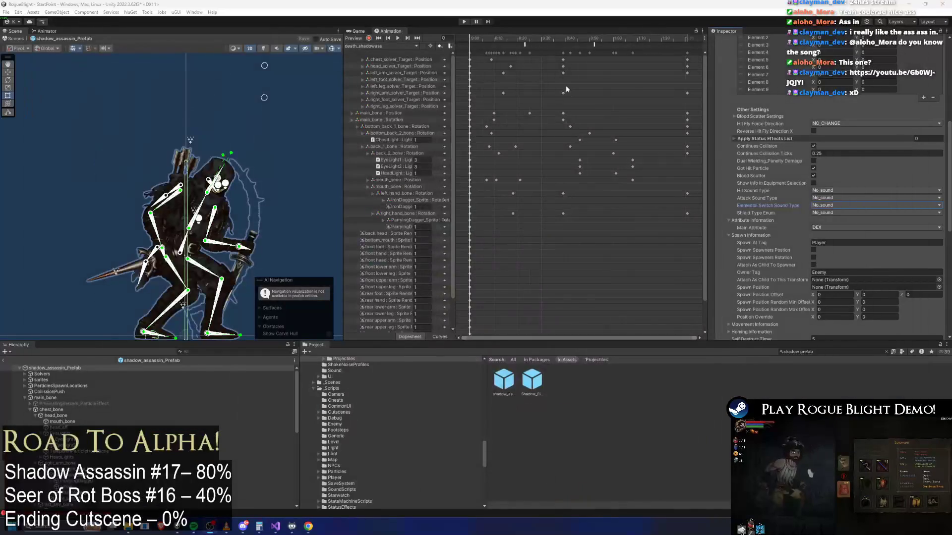
- Enter play mode, ignoring the 'Risk of unwanted modifications' prefab warning
click(464, 22)
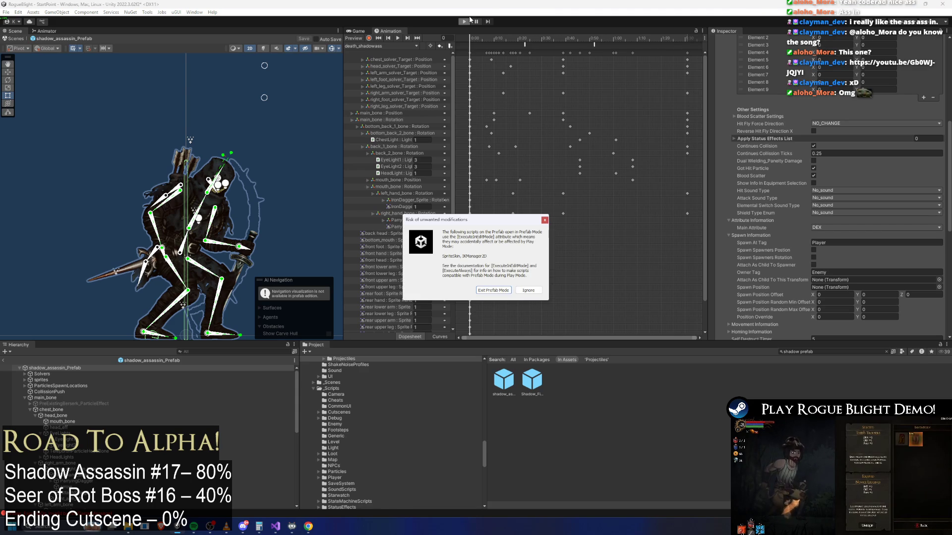
key(Escape)
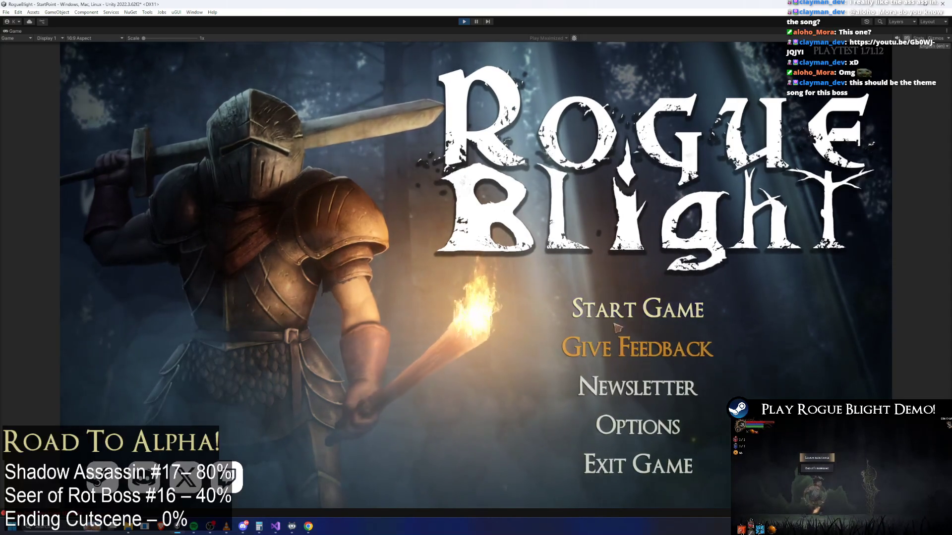
- Start the game on save slot 1 and use the F1, F2, F3 health cheats
click(640, 309)
click(658, 274)
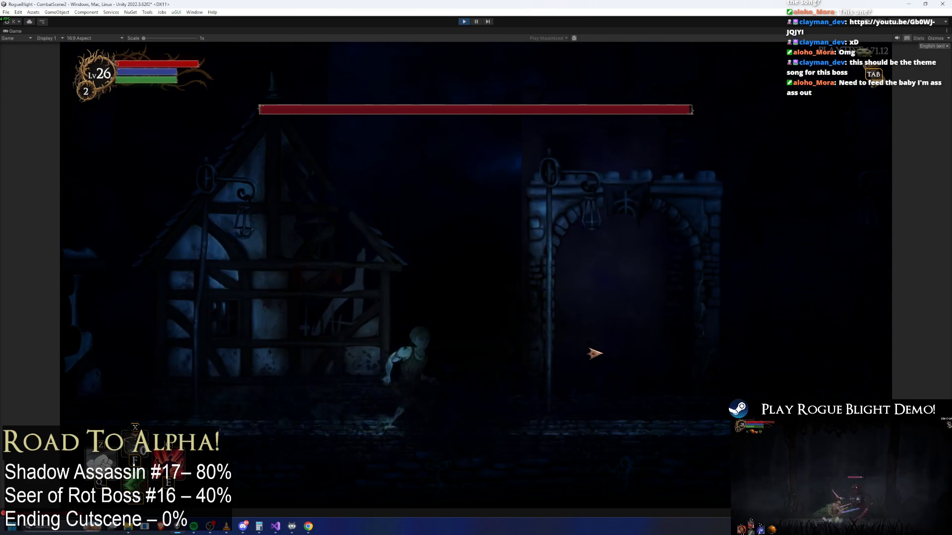
key(F1)
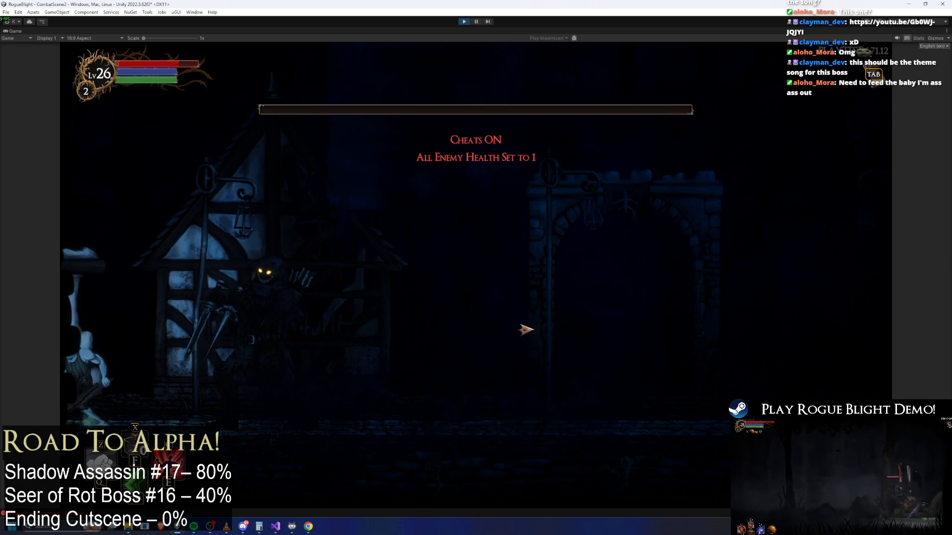
key(F1)
key(F2)
key(F3)
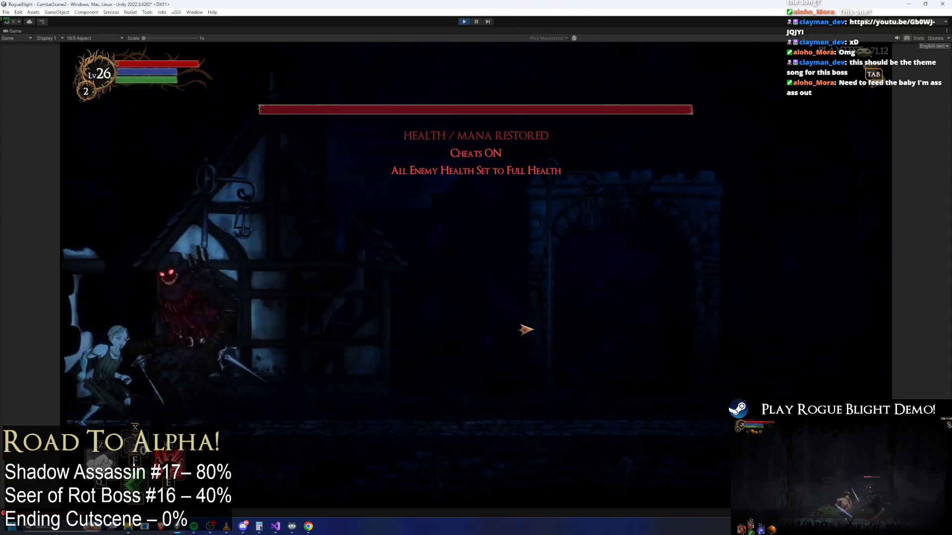
- Fight the red-eyed boss by running left and right across the street, then pause the game
key(d)
key(d)
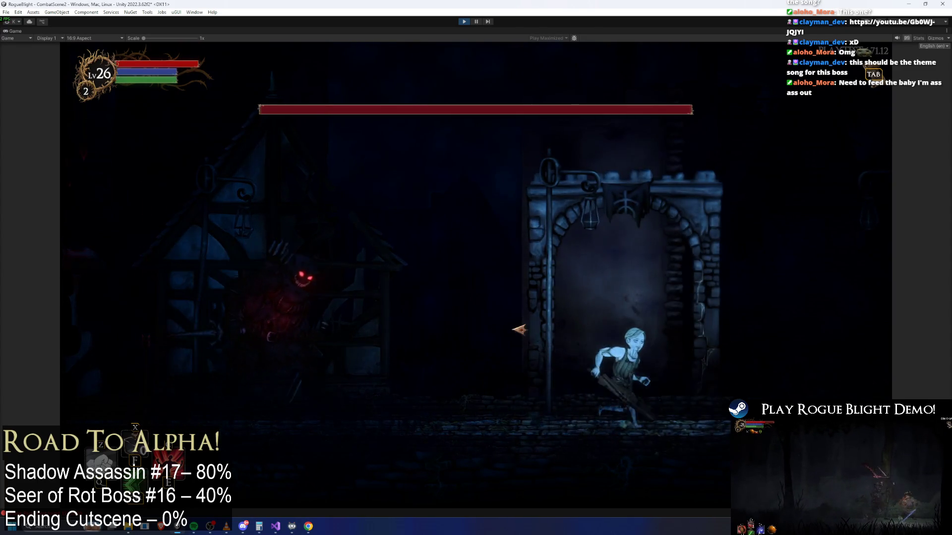
key(a)
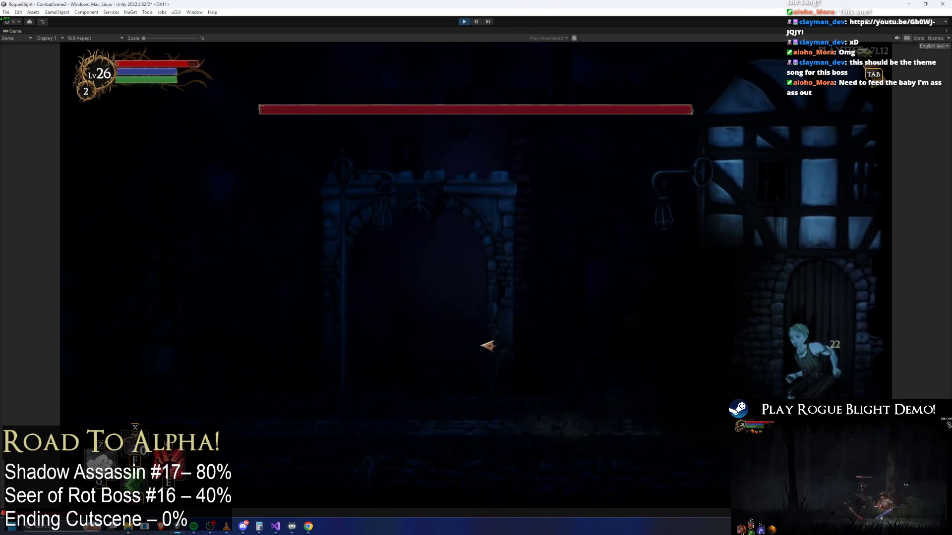
key(a)
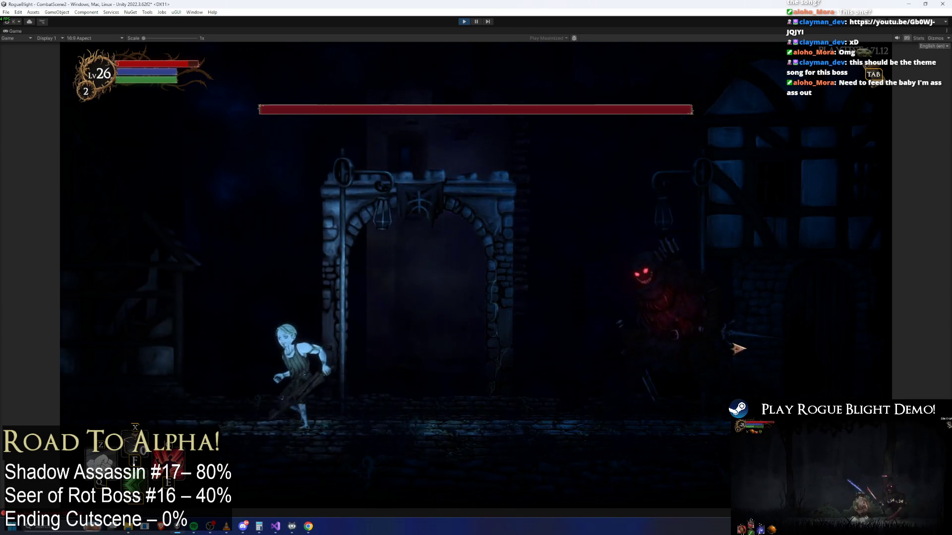
key(d)
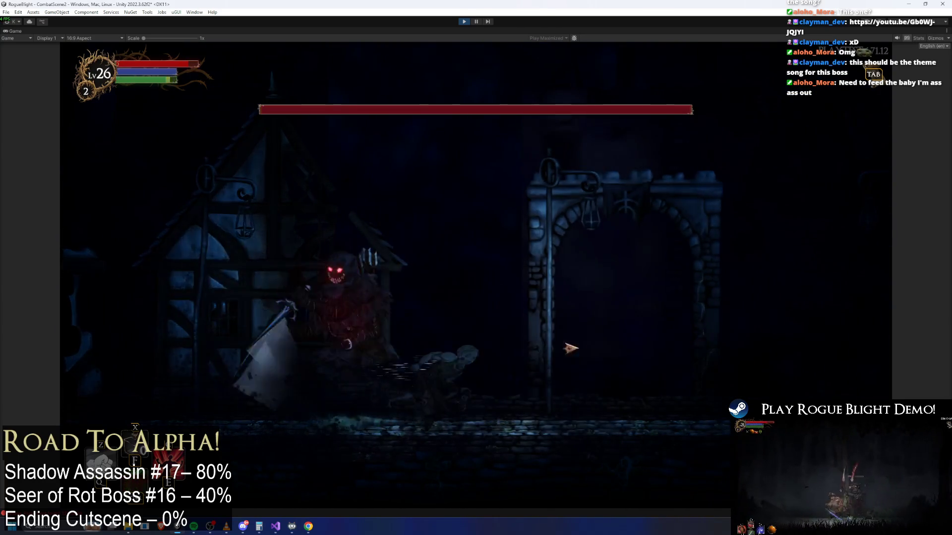
key(a)
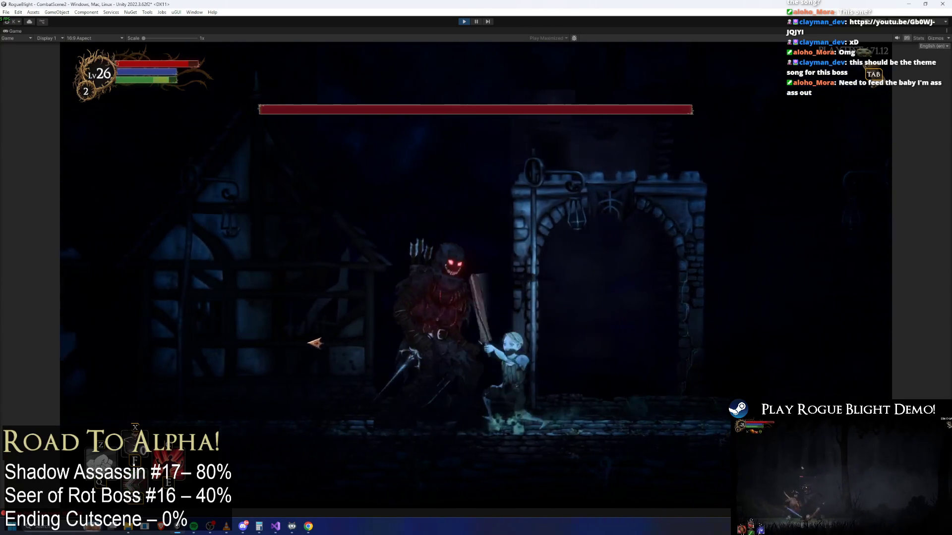
key(d)
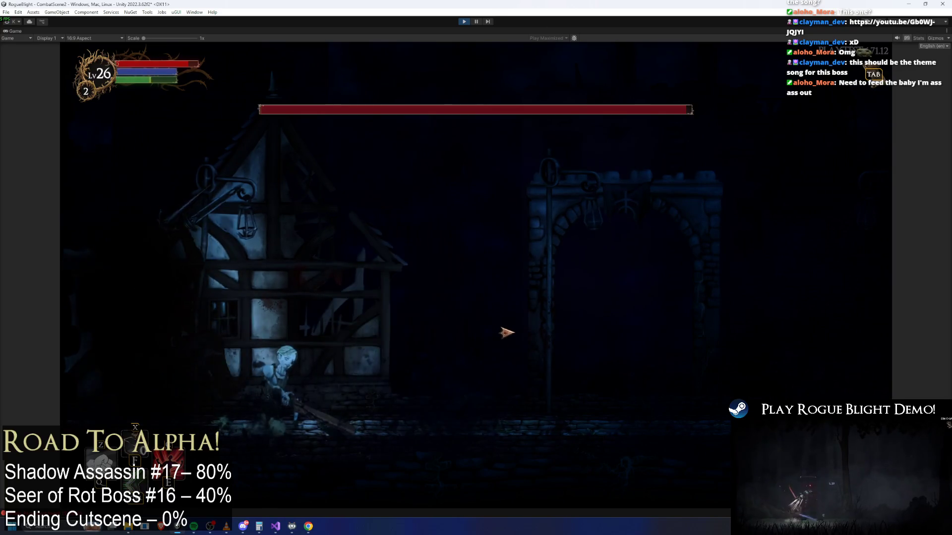
key(a)
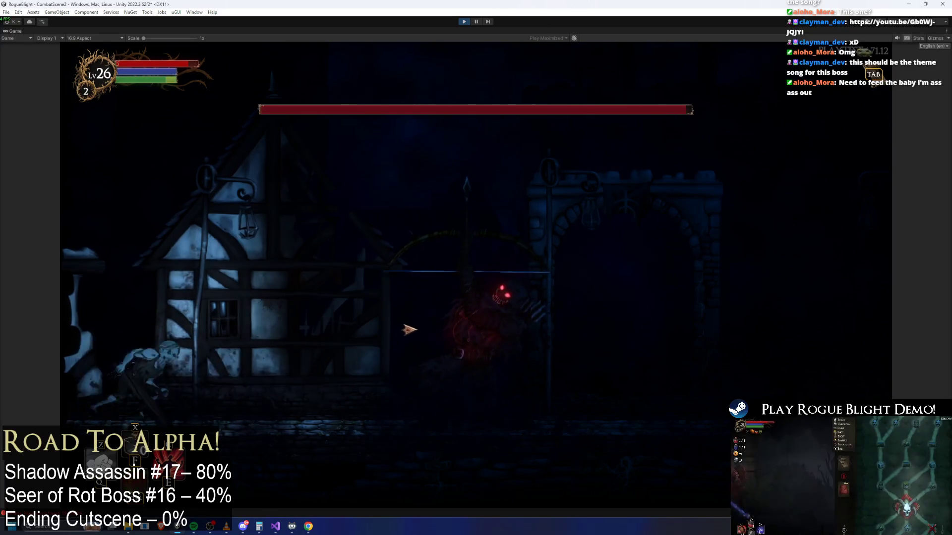
key(d)
key(d)
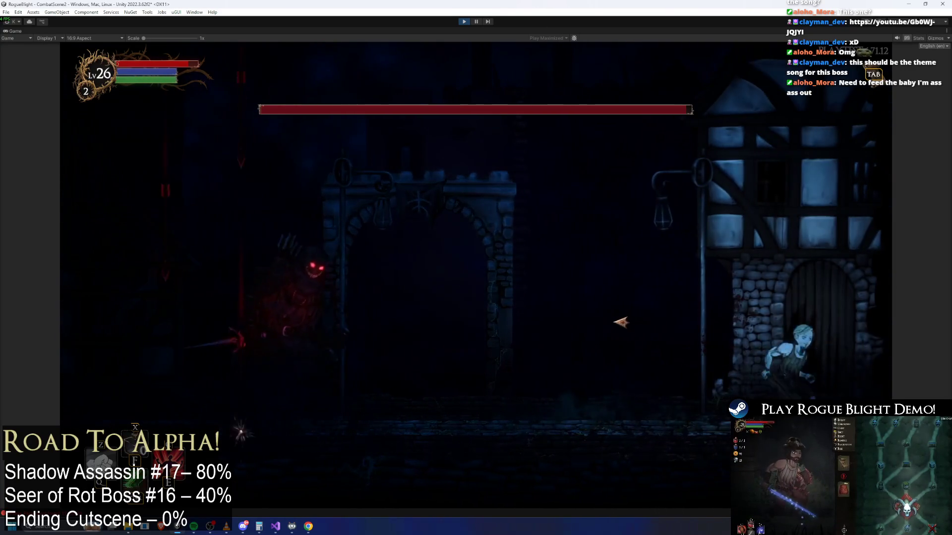
key(a)
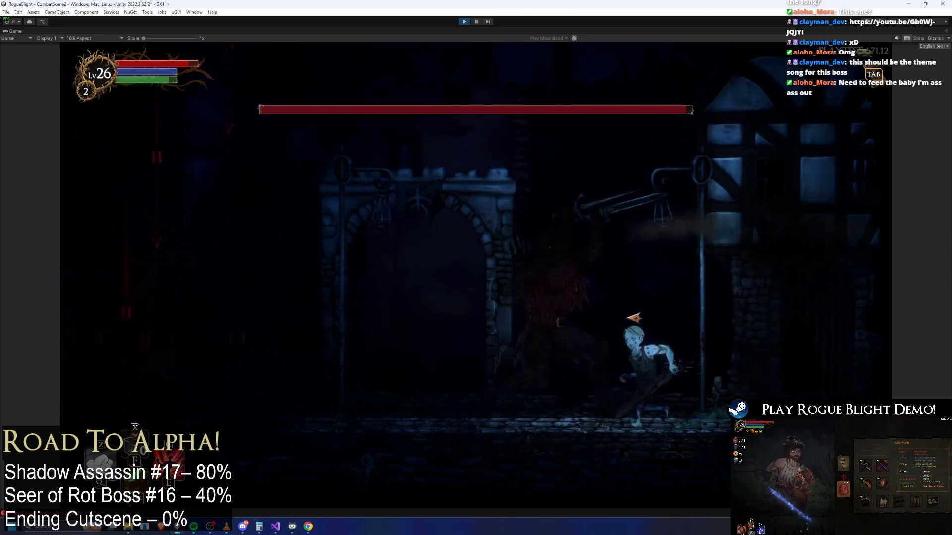
key(a)
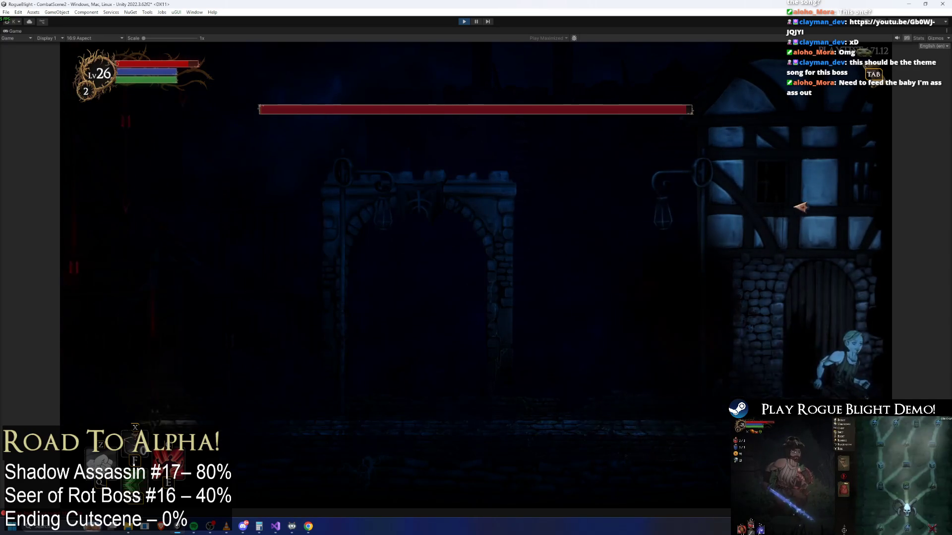
key(Escape)
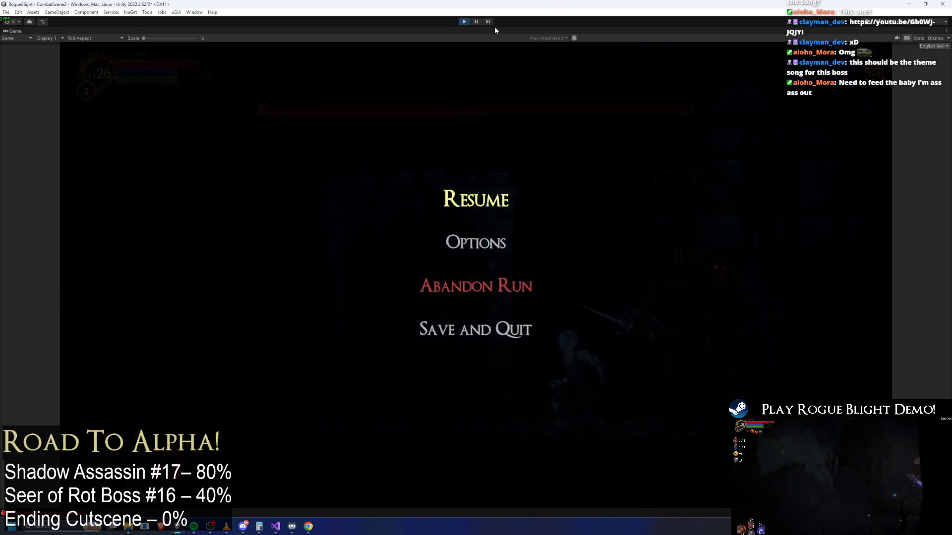
- Pause play mode and search the Hierarchy for the enemy wall and push objects
key(Escape)
key(Escape)
click(476, 21)
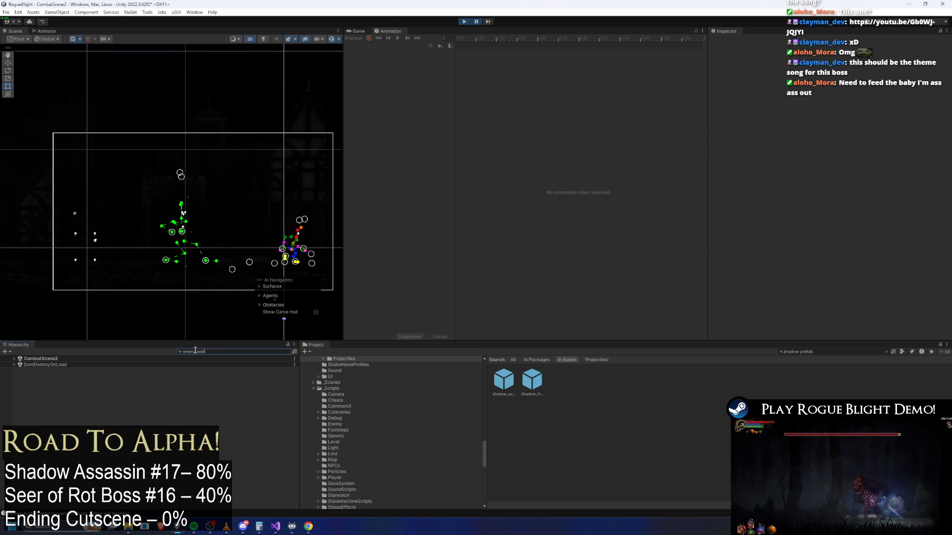
click(49, 365)
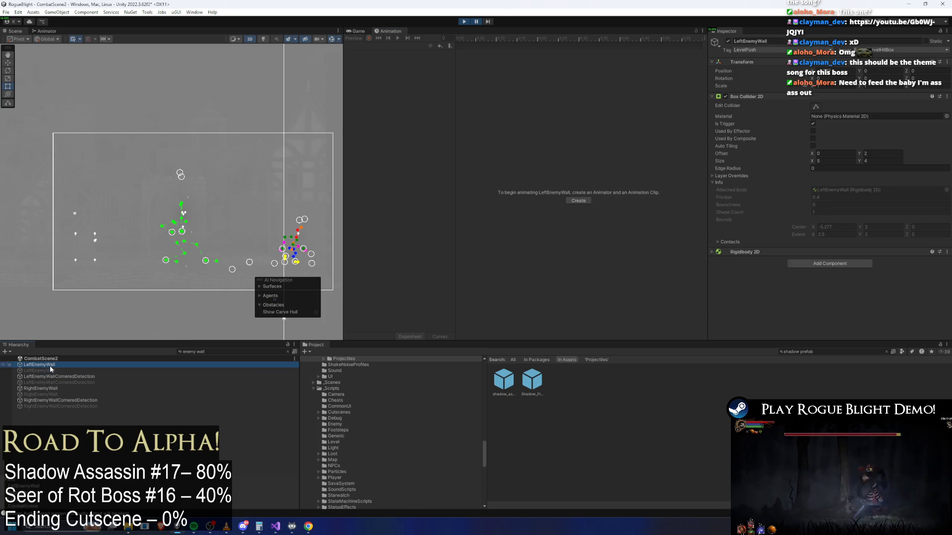
click(220, 352)
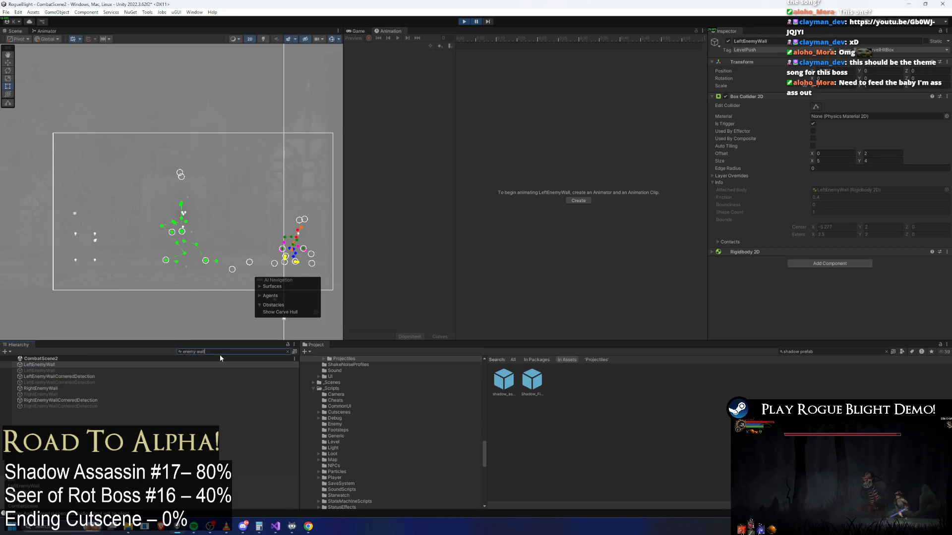
text(push)
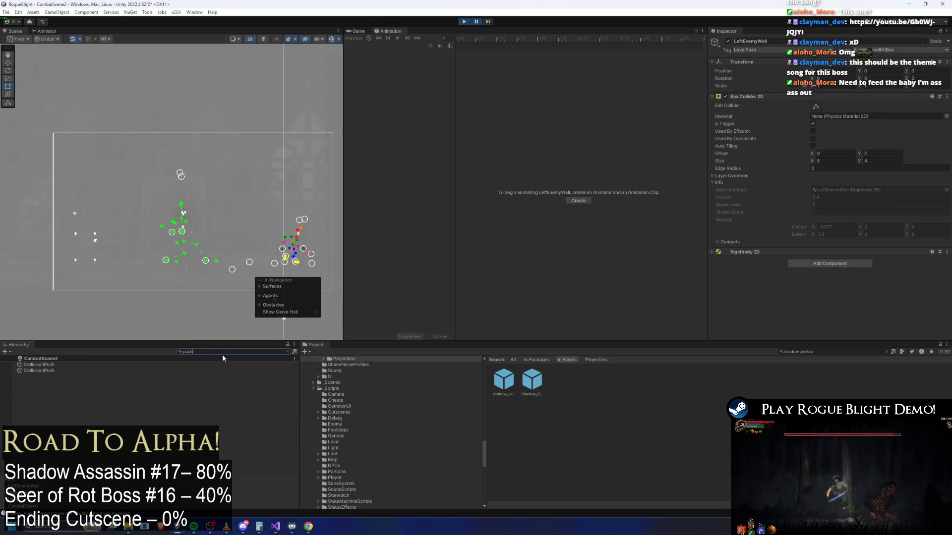
click(126, 370)
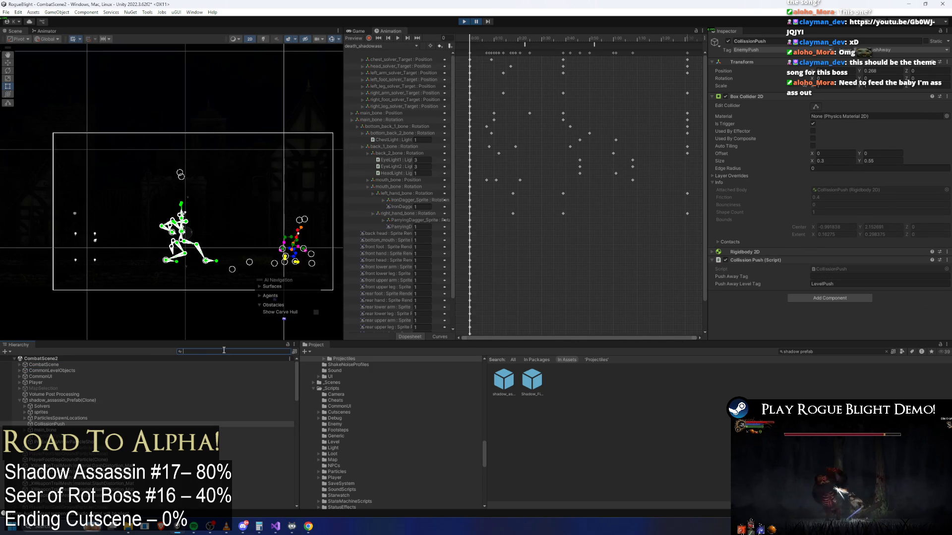
text(enemy wall)
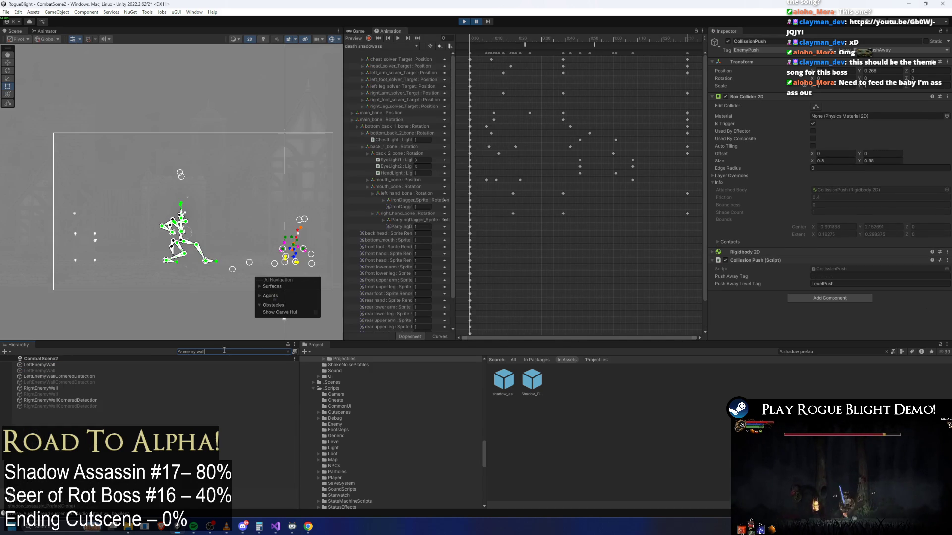
click(79, 376)
- Untick Box Collider 2D on LeftEnemyWall and RightEnemyWall, then unpause and resume the game
click(57, 362)
click(58, 364)
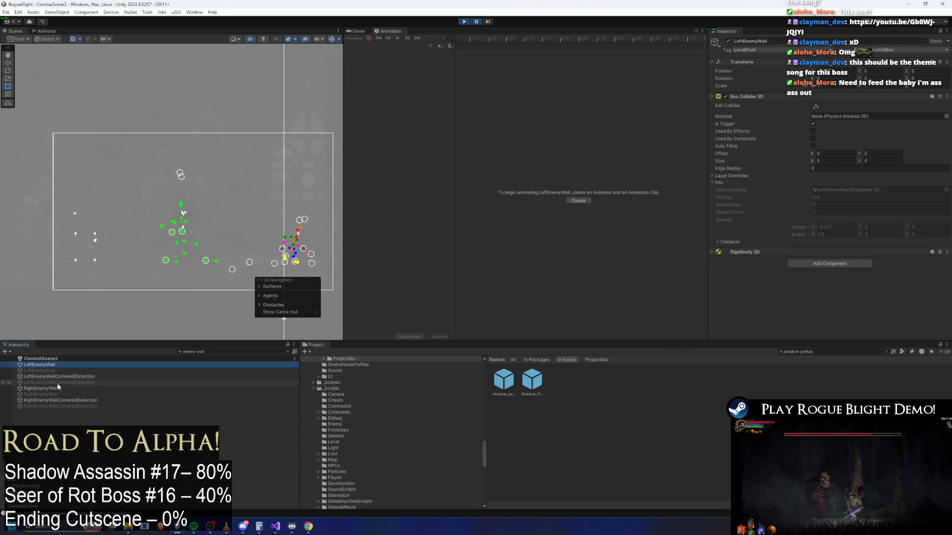
ctrl+click(53, 389)
click(726, 96)
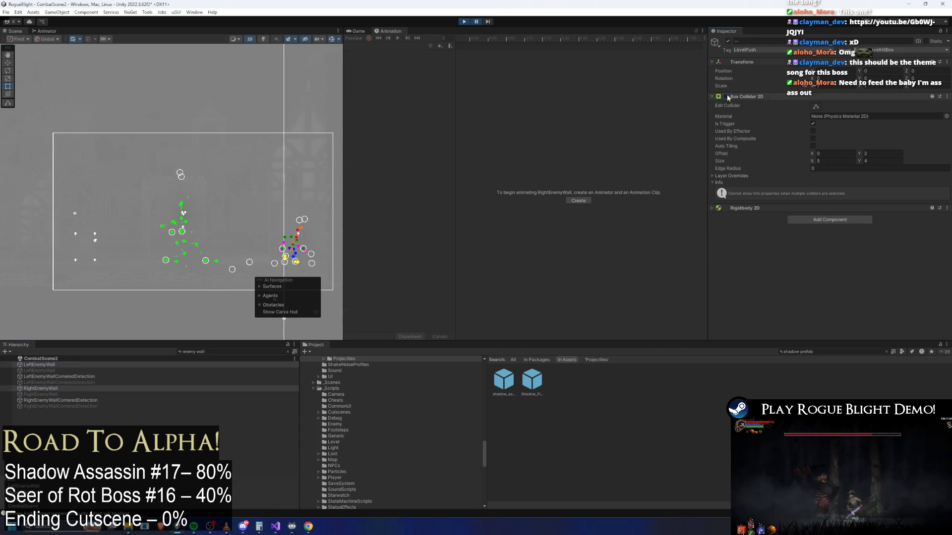
click(476, 22)
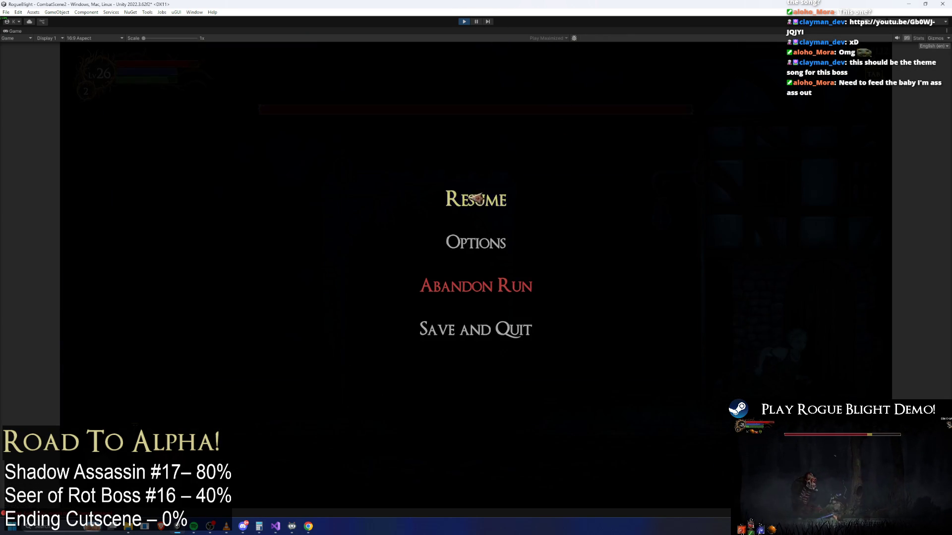
click(477, 198)
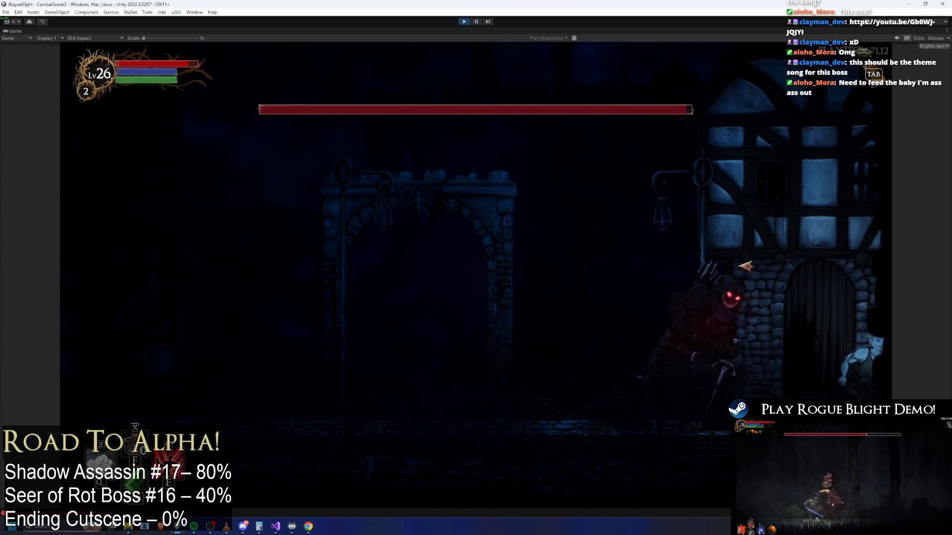
- Run the player left along the street with the boss following, then stop play mode
key(a)
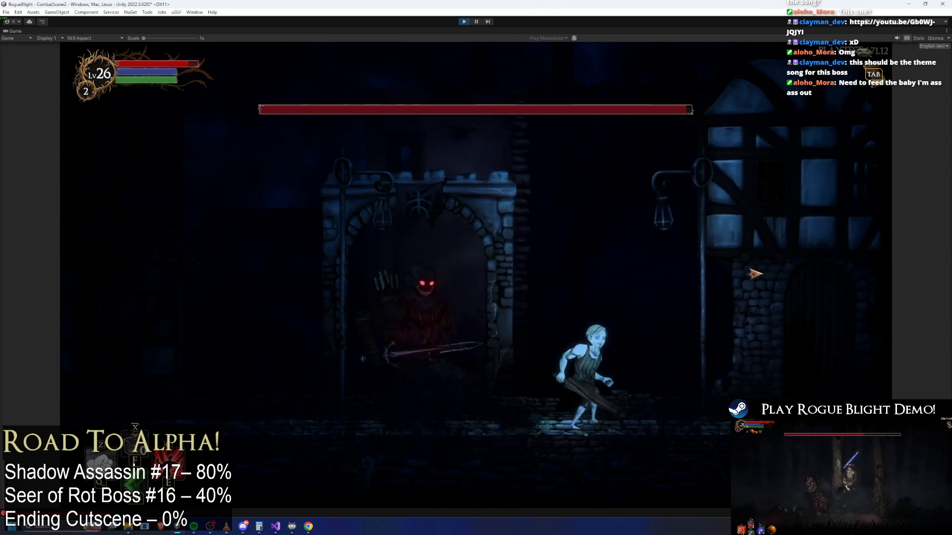
key(a)
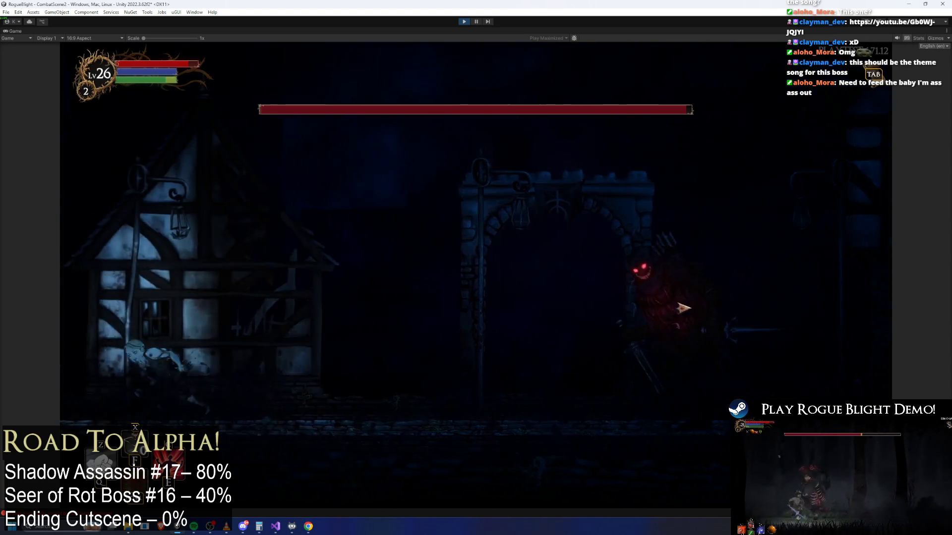
key(a)
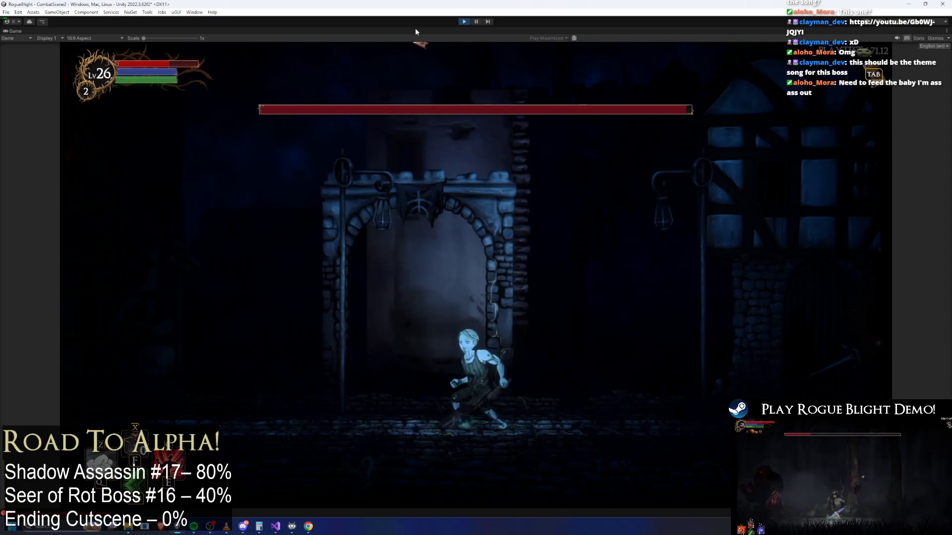
key(ctrl+p)
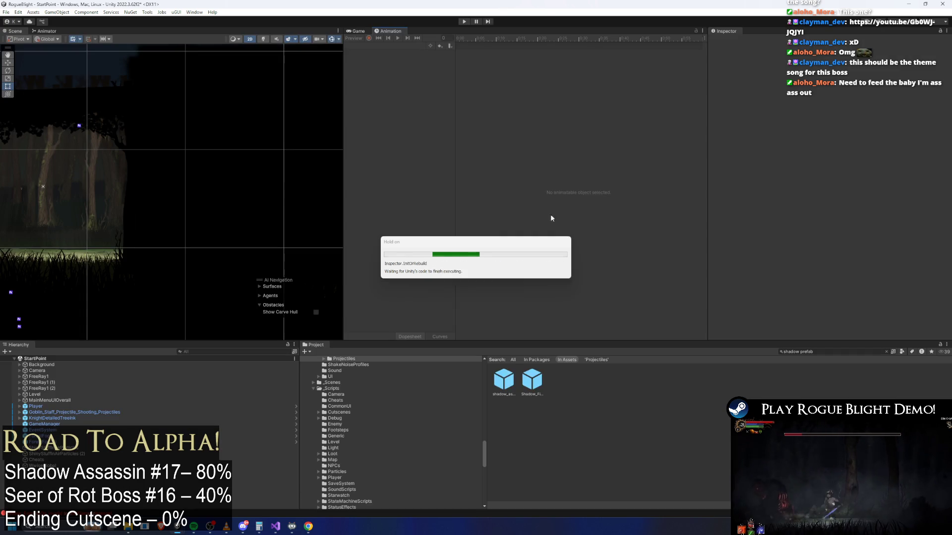
- Set the falling arrow projectile's How Often To Spawn to 0.4 in shadow_assassin_Prefab and start play mode
double_click(507, 373)
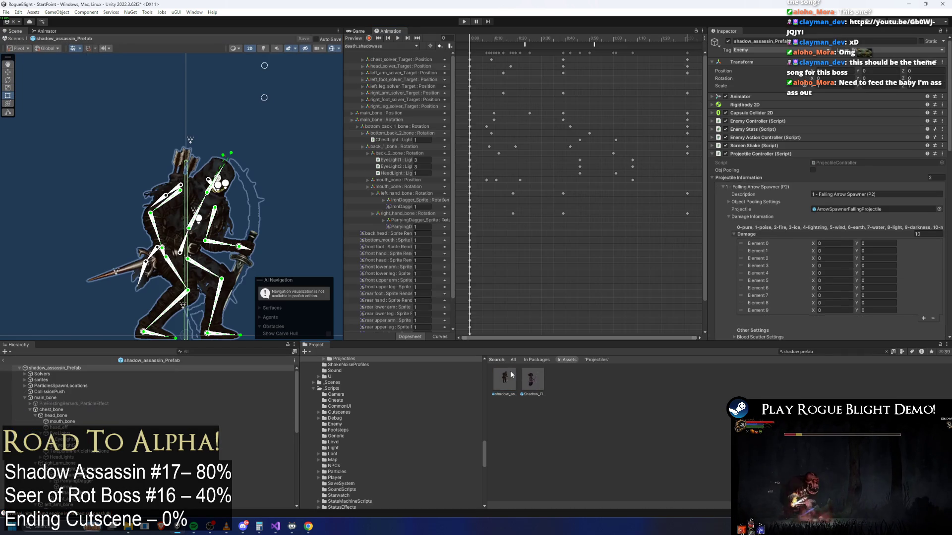
double_click(860, 209)
scroll(821, 140, down, 10)
click(821, 129)
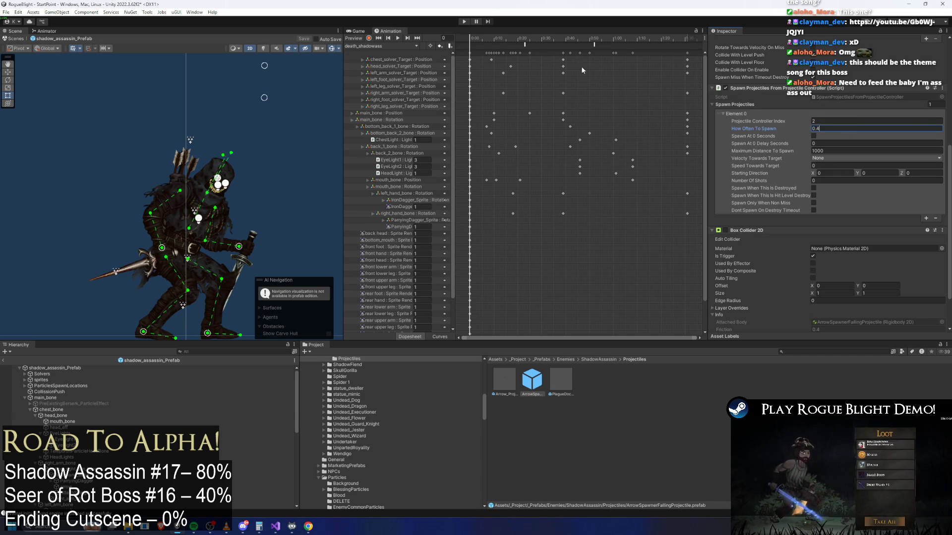
click(464, 22)
key(Return)
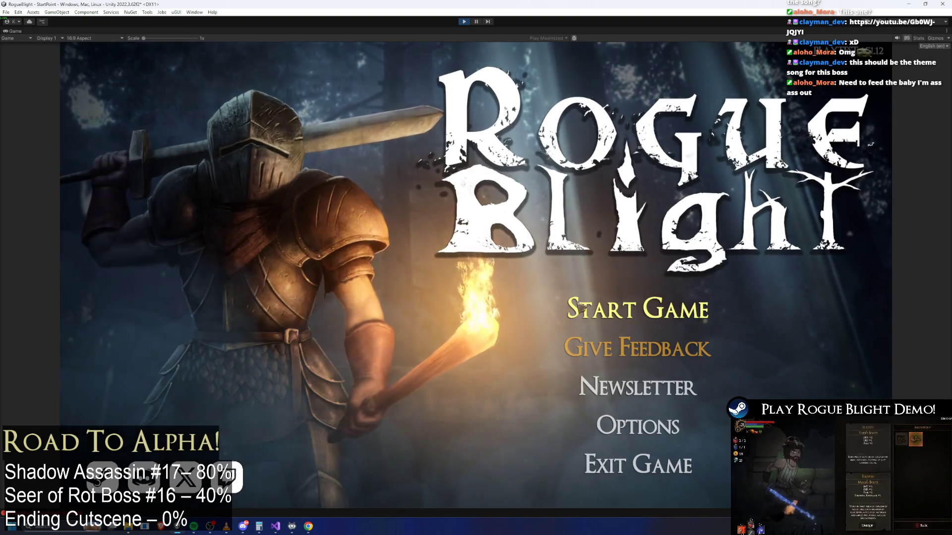
- Load save slot 1 and toggle the F1, F2 and F3 enemy-health cheats
click(578, 308)
click(641, 267)
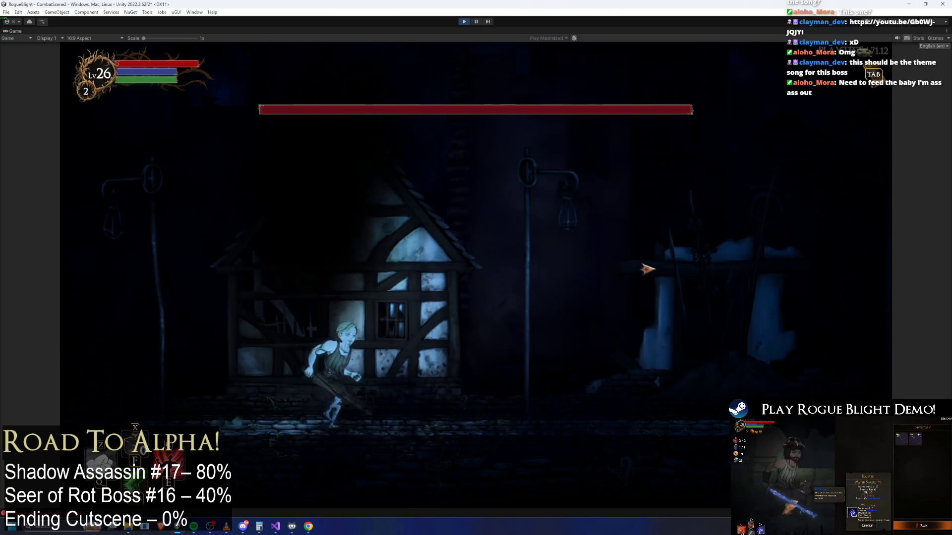
key(F1)
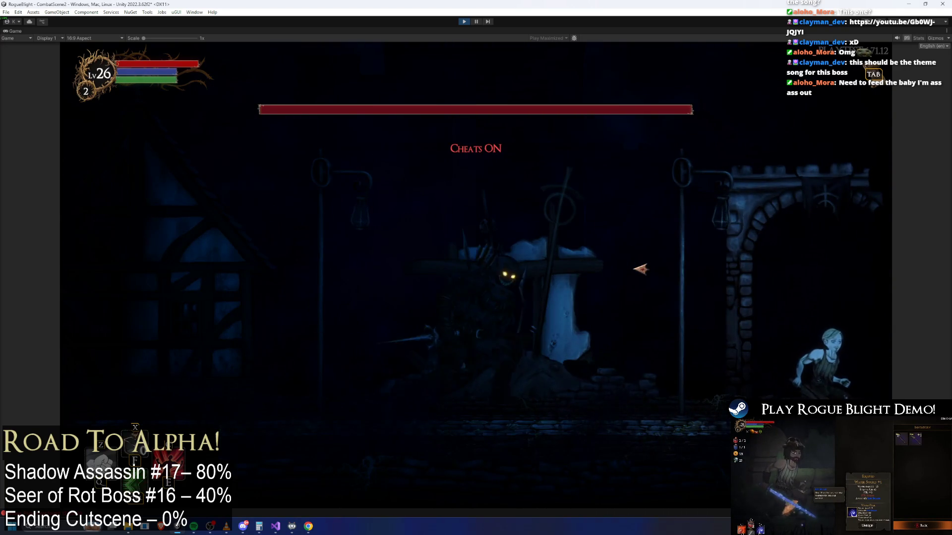
key(F2)
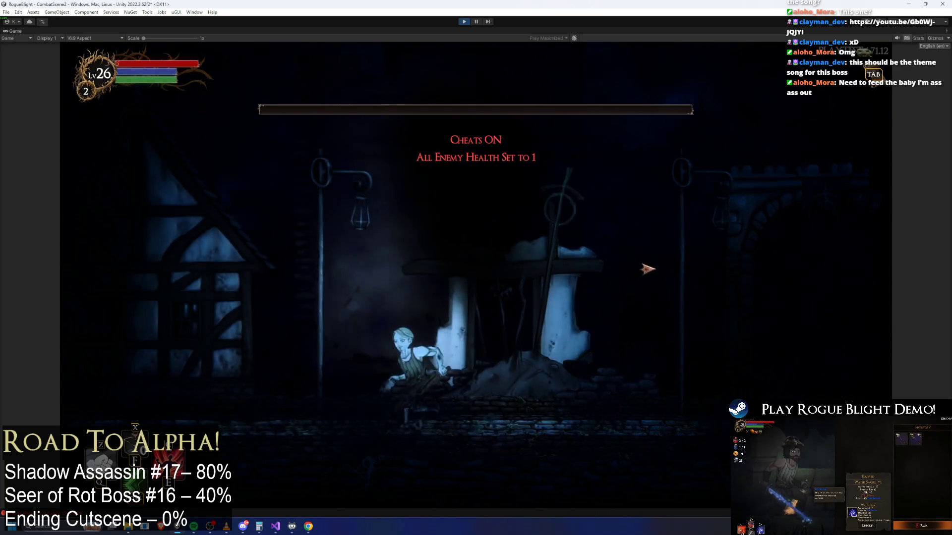
key(a)
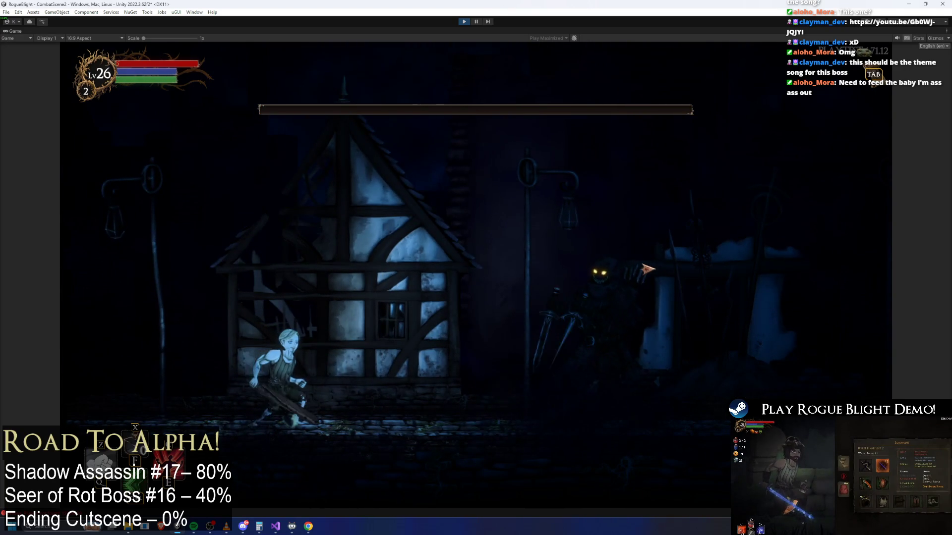
key(F3)
- Run back and forth past the boss and jump onto the house roof
key(a)
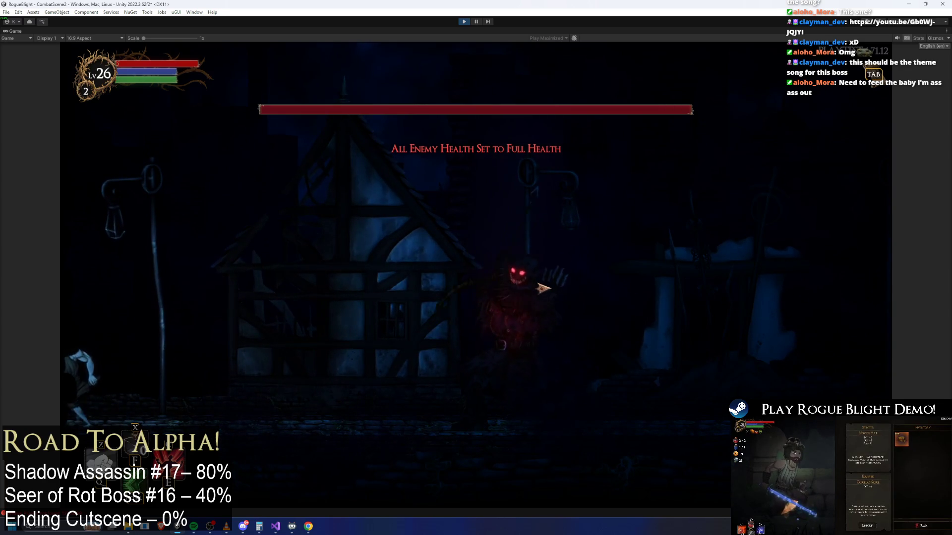
key(d)
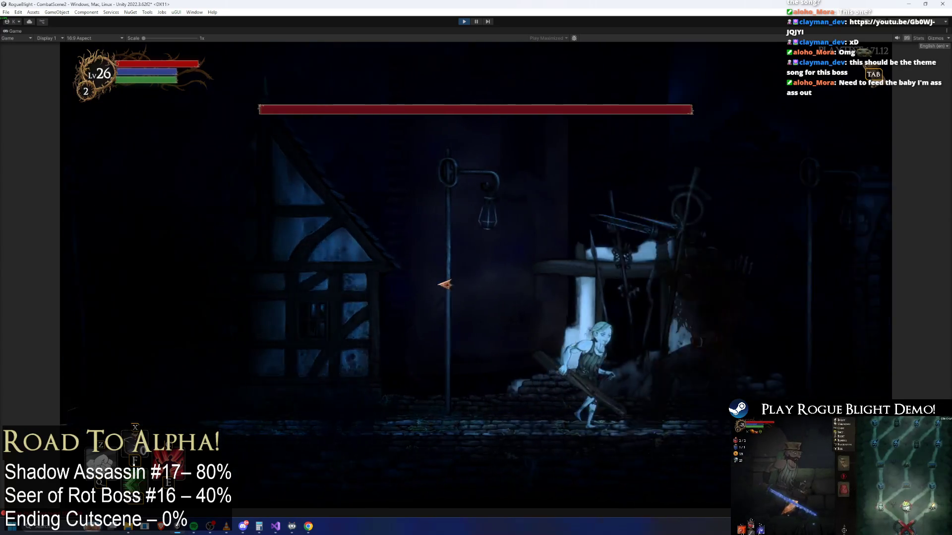
key(a)
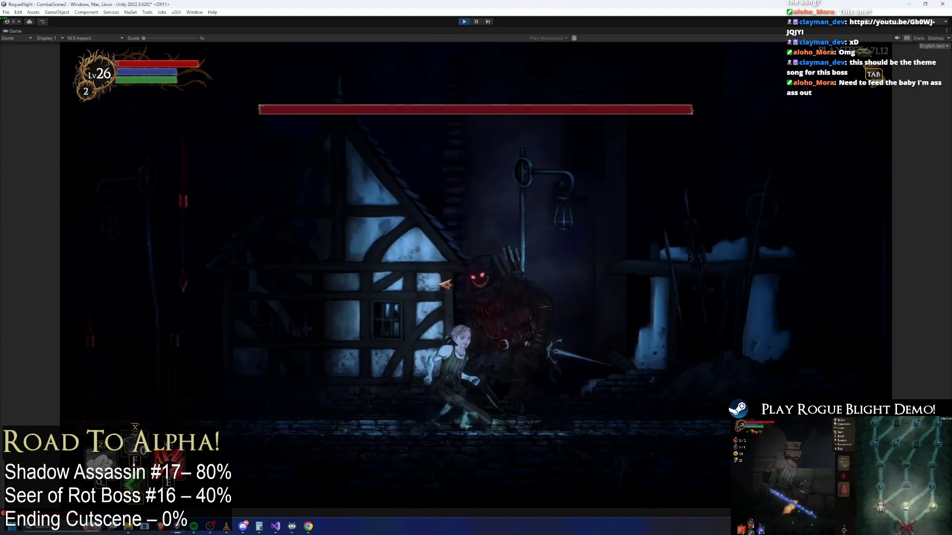
key(d)
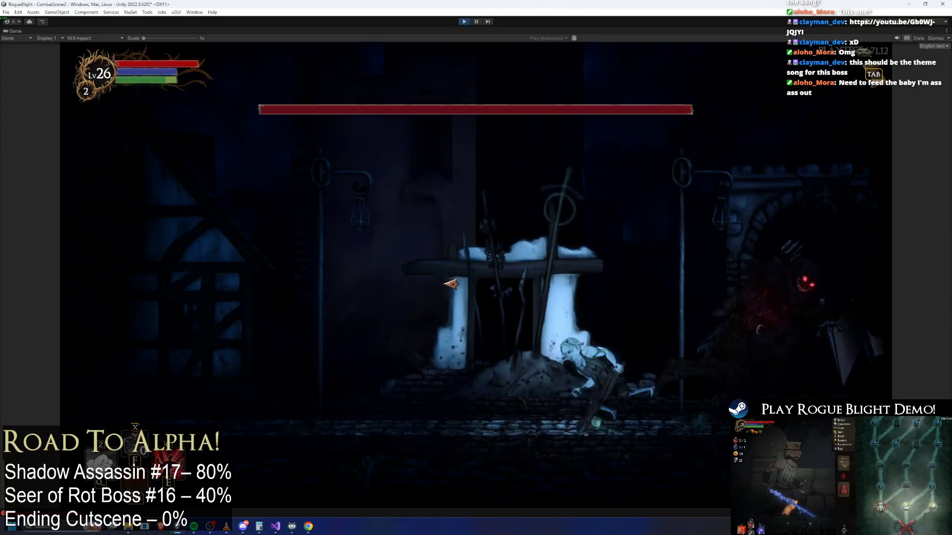
key(a)
key(a)
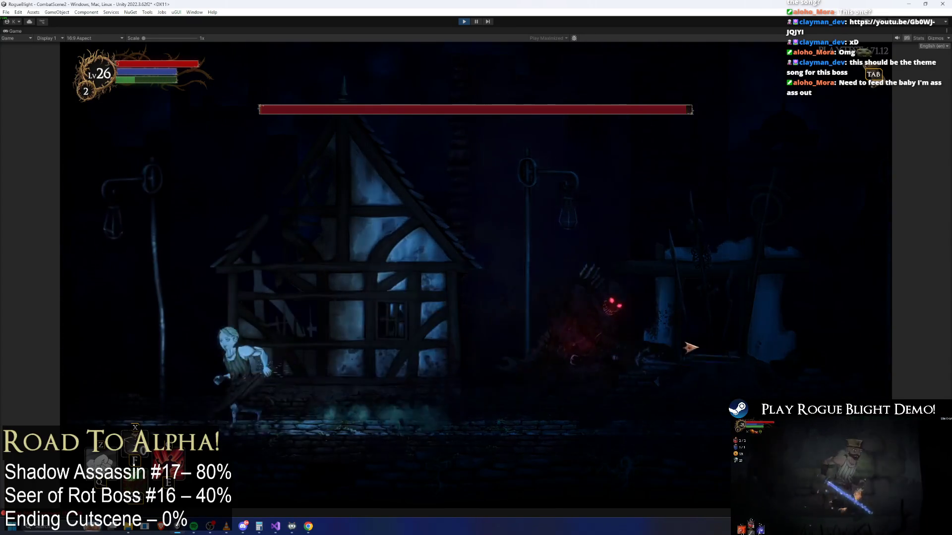
key(space)
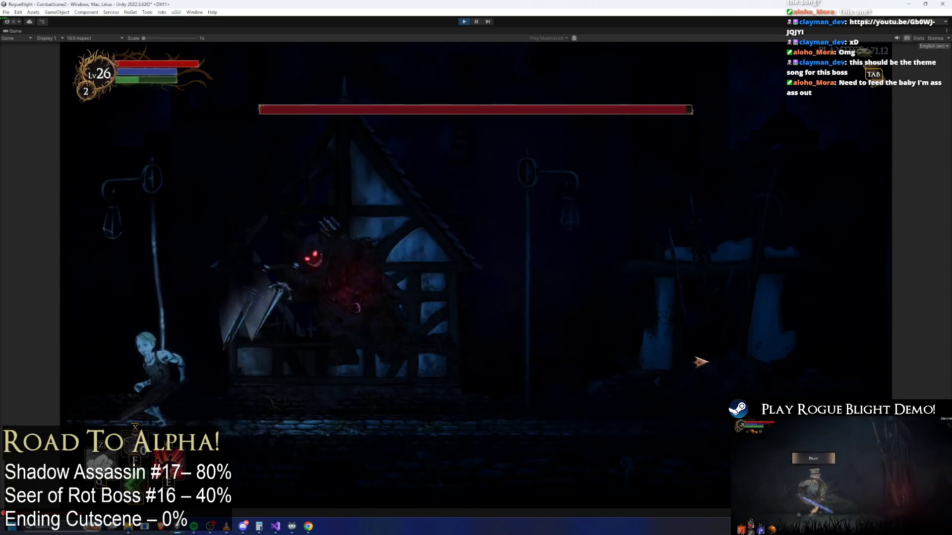
key(d)
key(d)
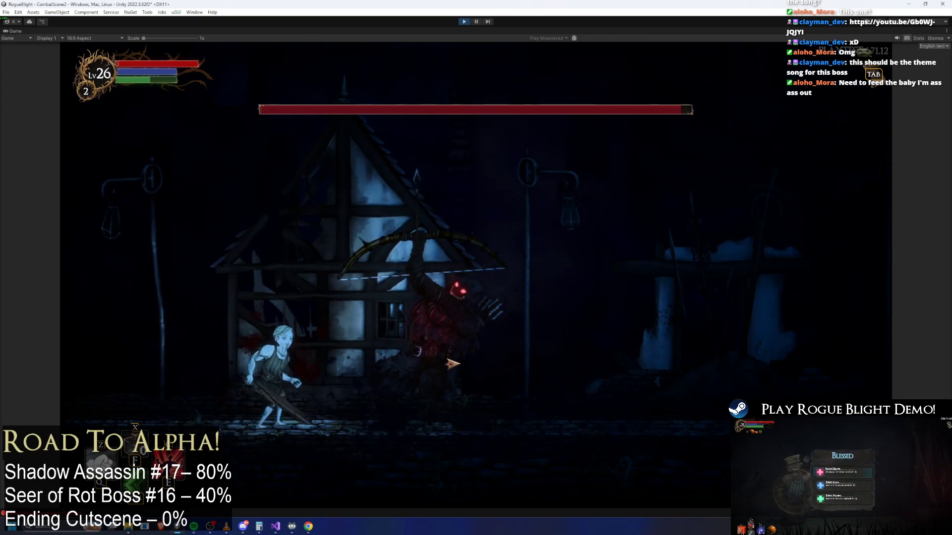
key(d)
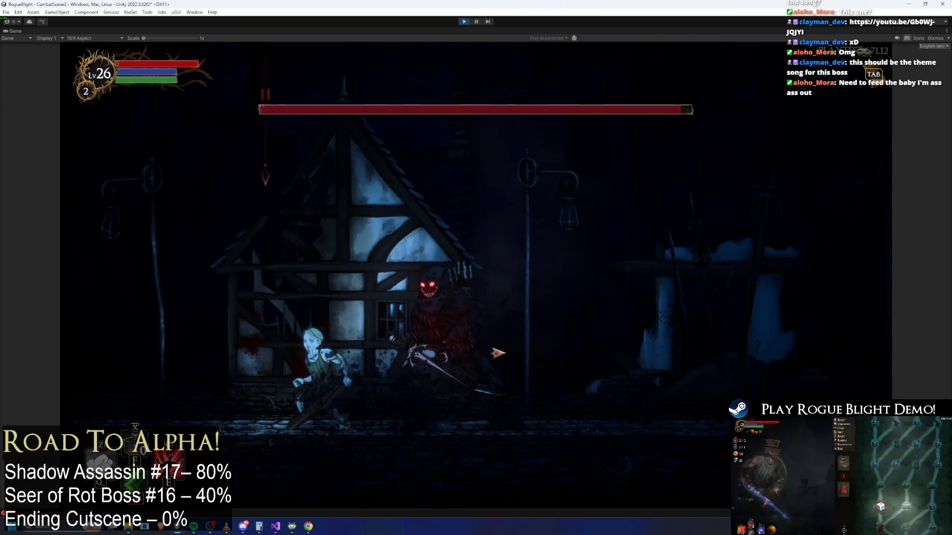
- Strike the boss repeatedly with the sword near the snowy shrine
key(x)
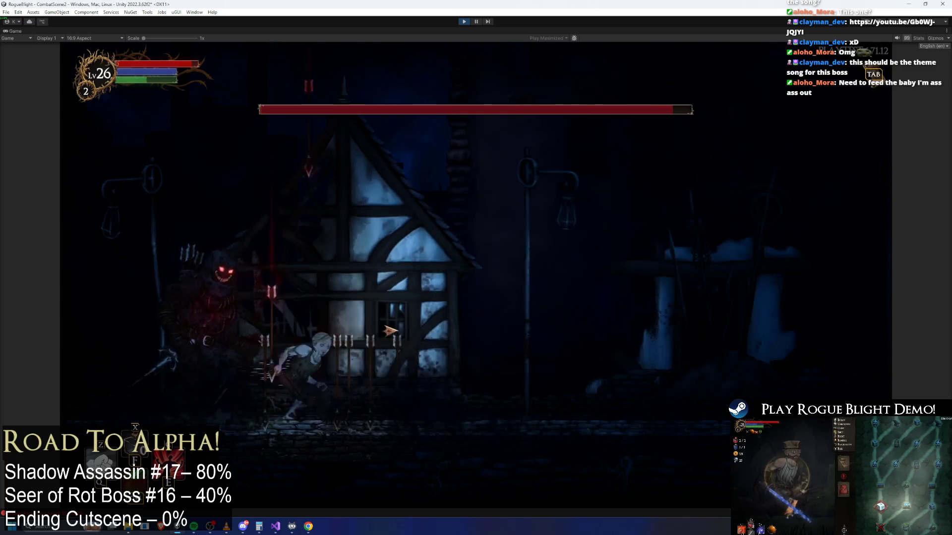
key(d)
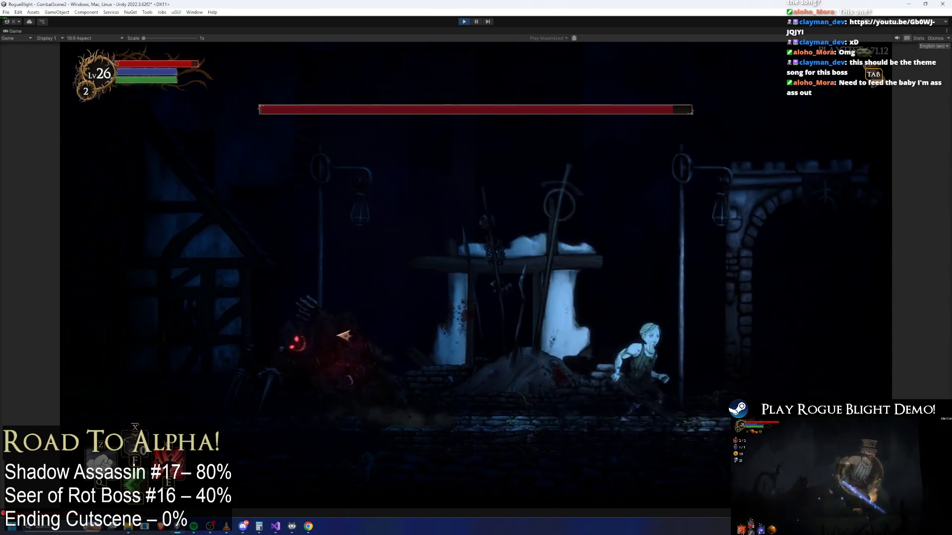
key(x)
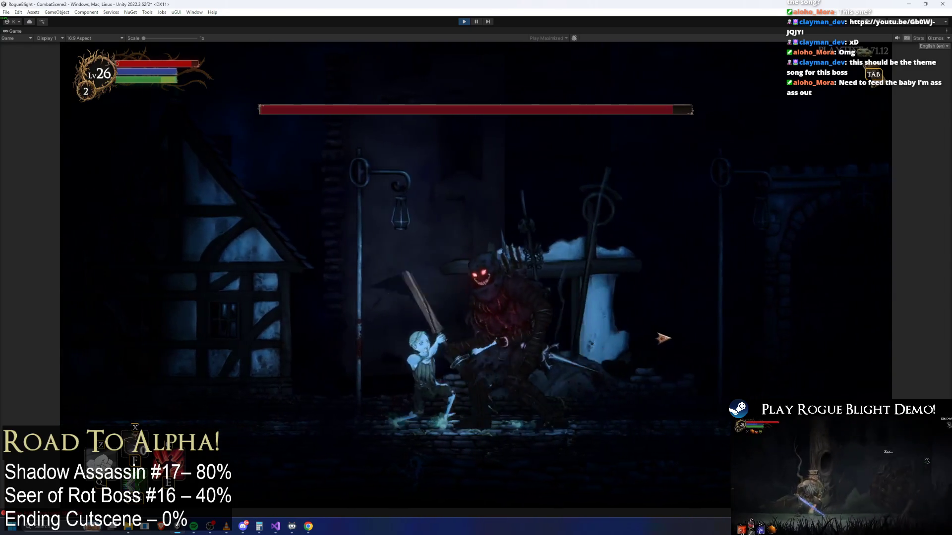
click(655, 334)
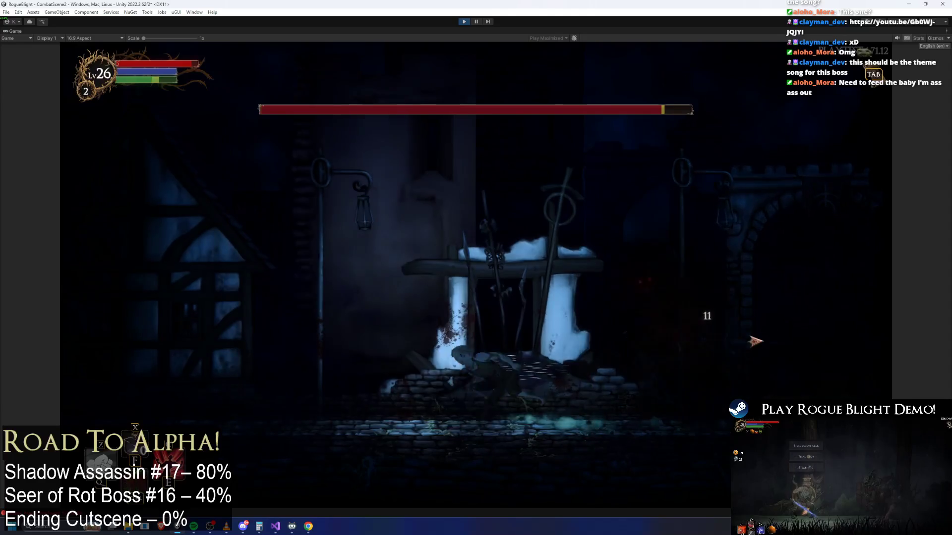
key(a)
click(754, 340)
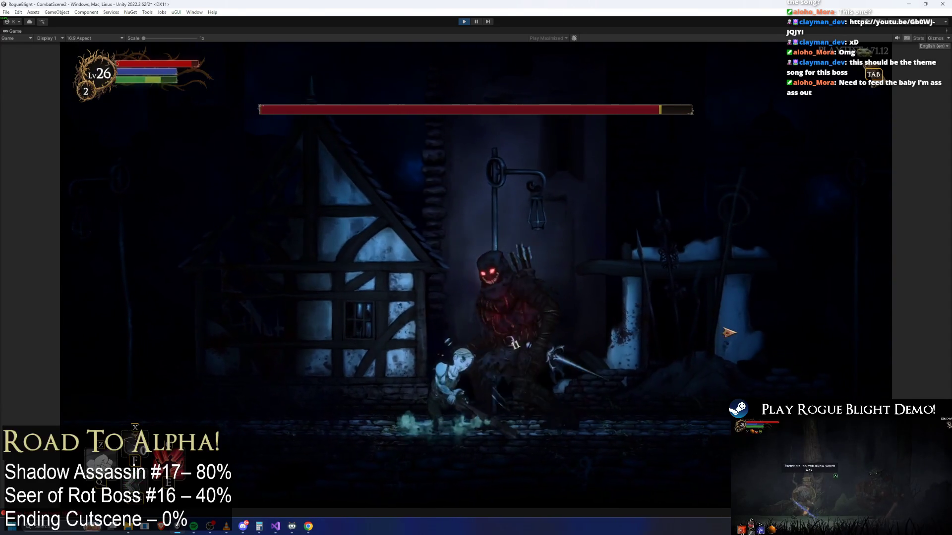
click(729, 332)
- Dodge the boss's attacks, then drop every enemy's health to 1 with the F1 cheat
key(a)
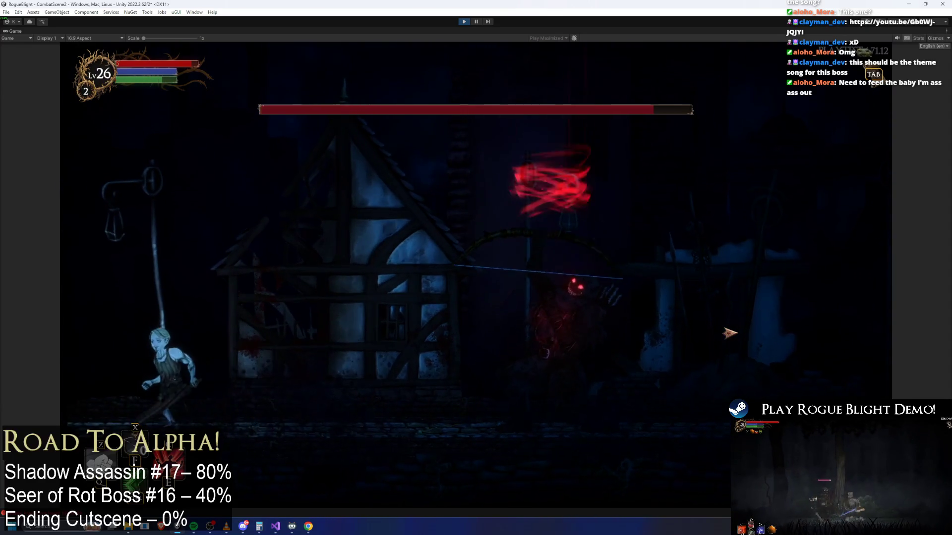
key(d)
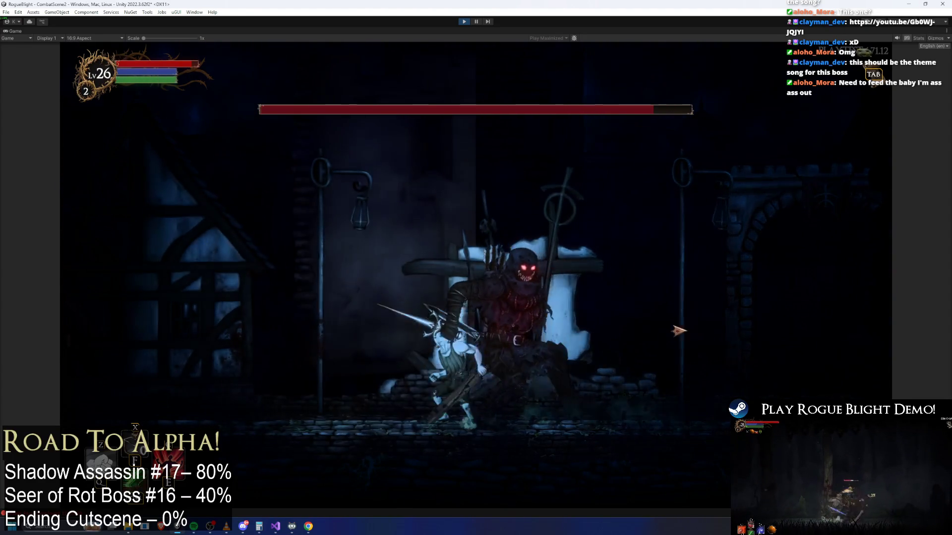
key(a)
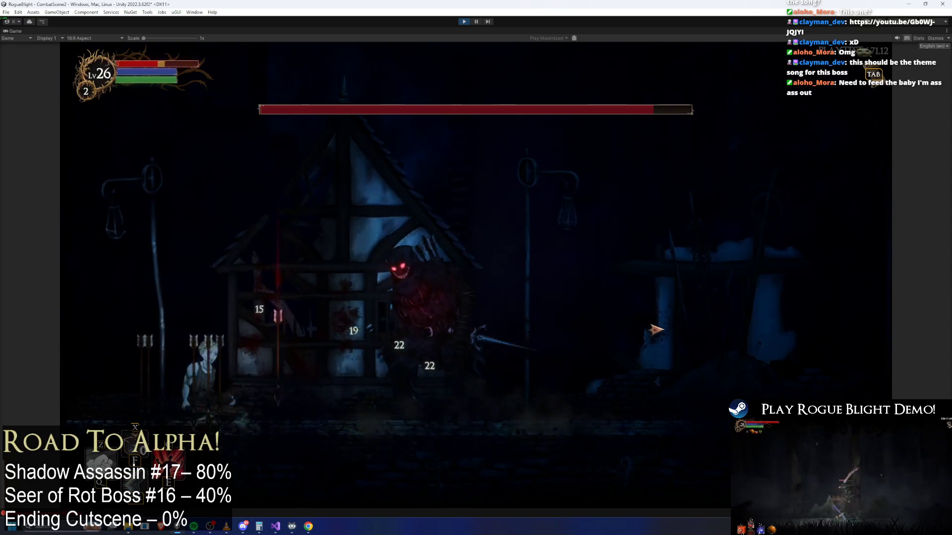
key(a)
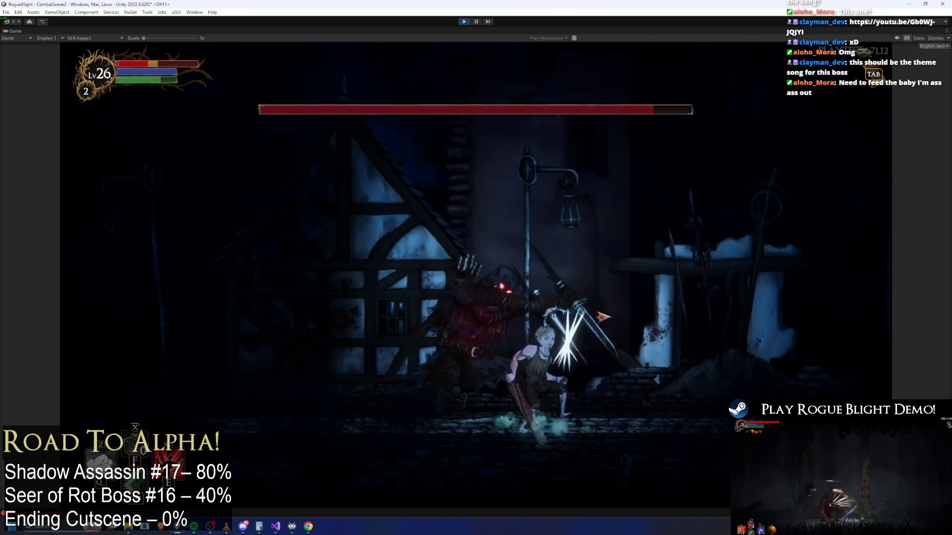
key(a)
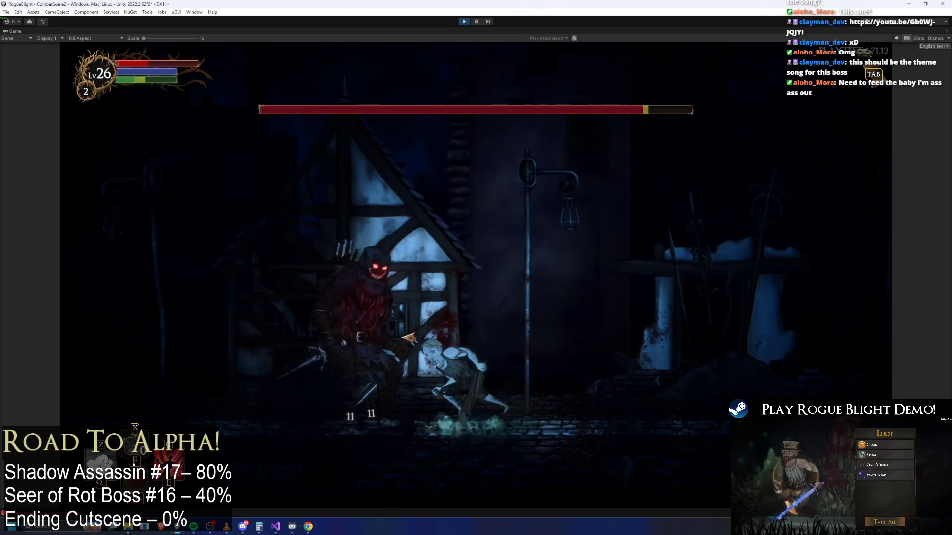
key(d)
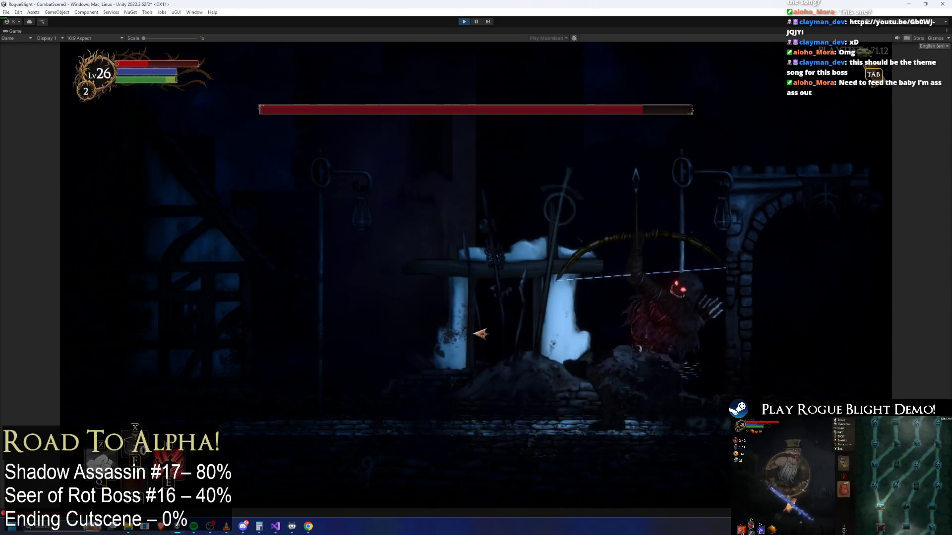
key(F1)
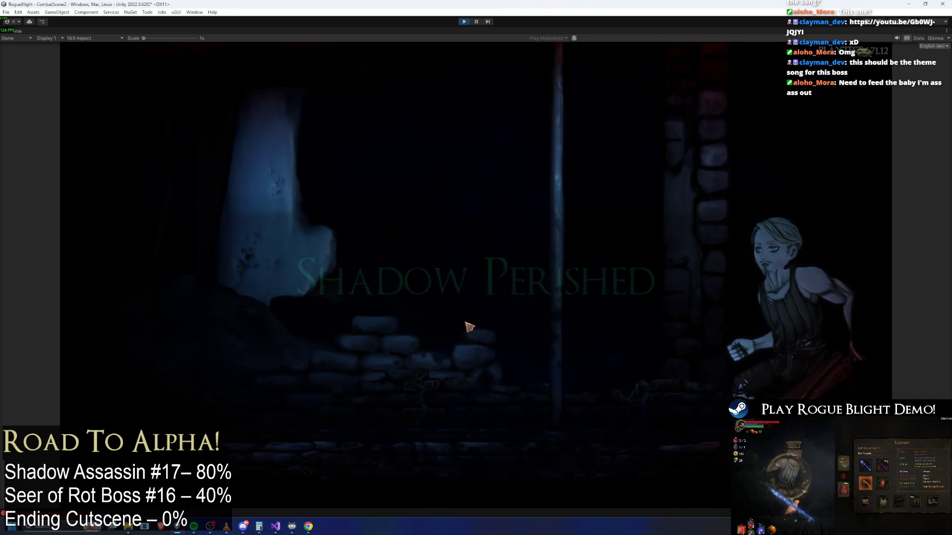
- Dismiss the loot screen, add all gear with the G cheat, and equip curved blades in both hands
click(516, 443)
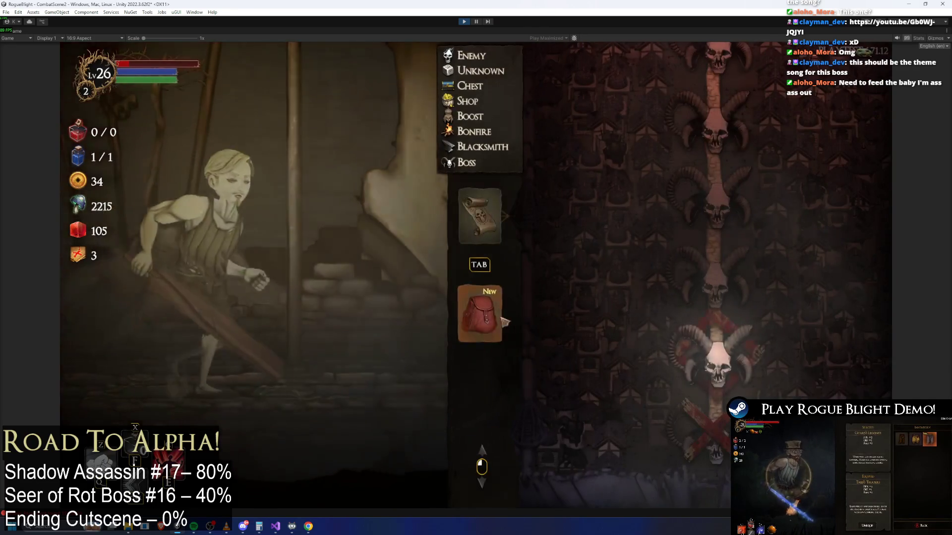
click(485, 317)
key(g)
click(543, 241)
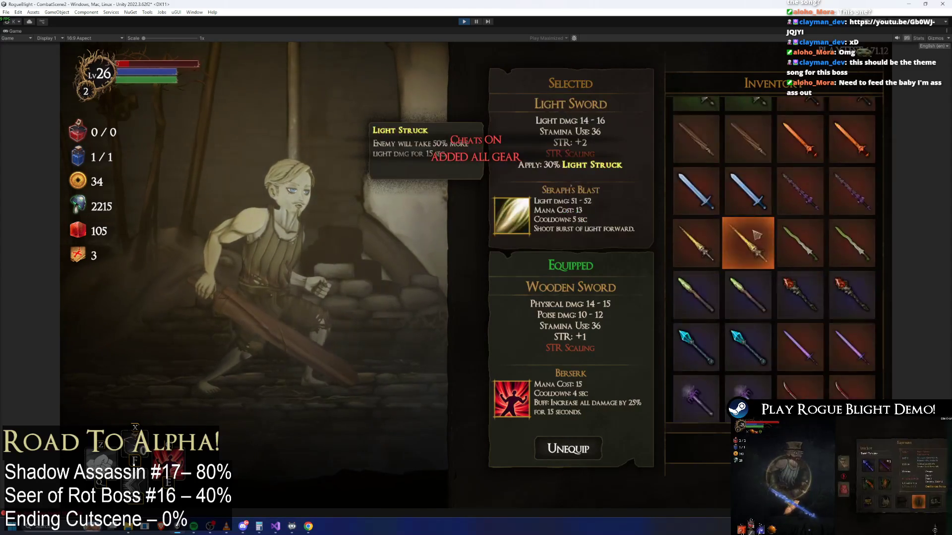
click(851, 157)
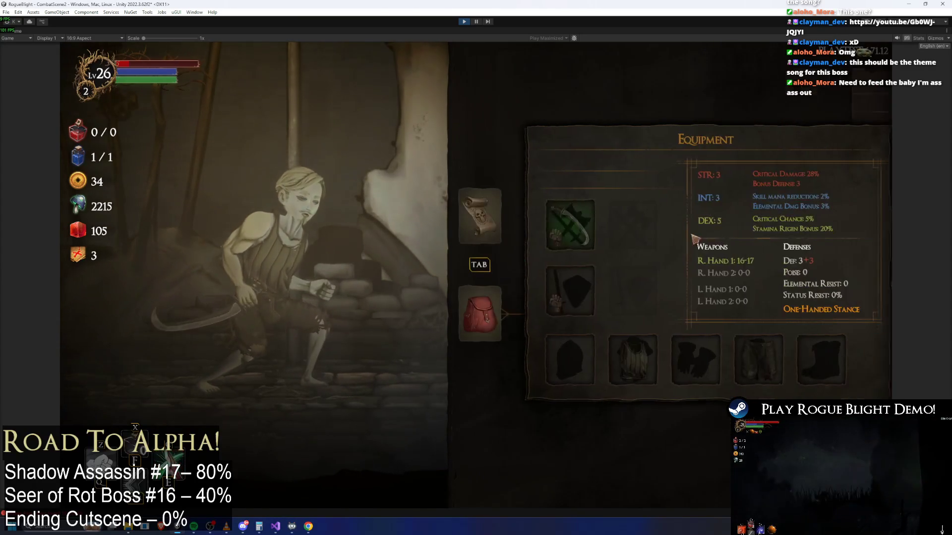
click(563, 290)
scroll(774, 306, down, 10)
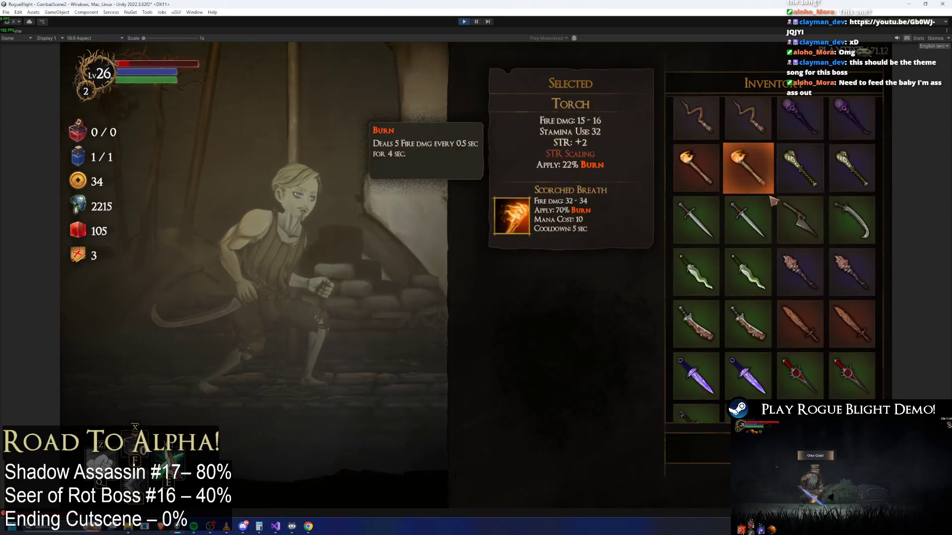
click(691, 171)
- Equip the ninja helmet and the ninja chest robe
click(551, 314)
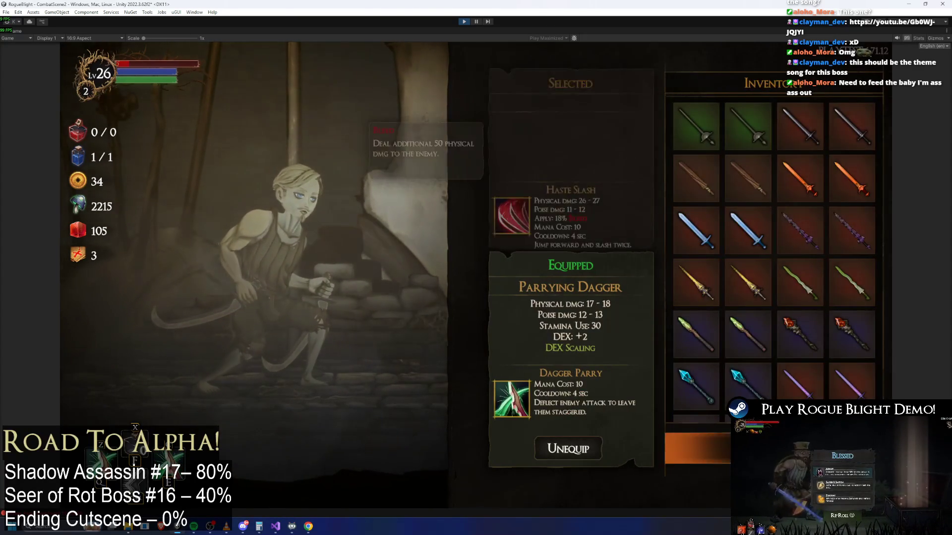
key(Escape)
click(561, 360)
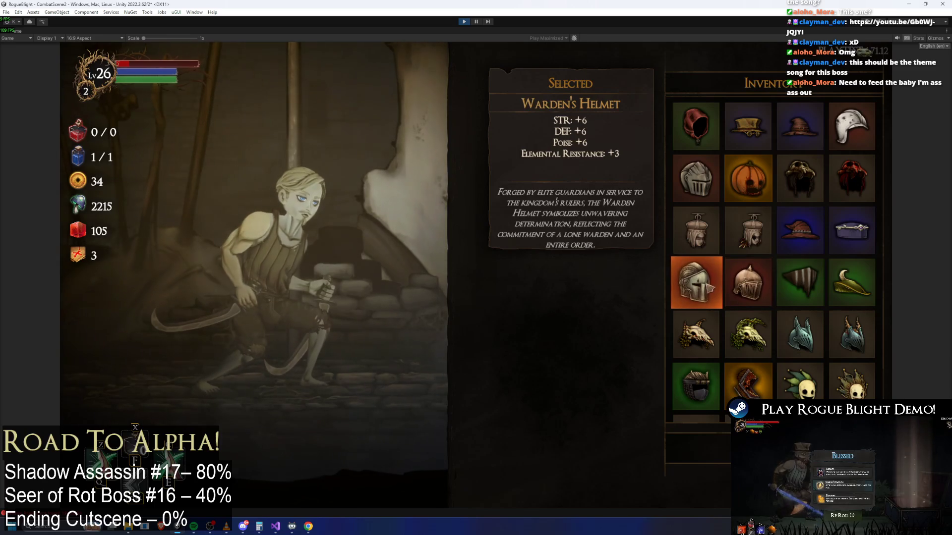
scroll(793, 247, down, 4)
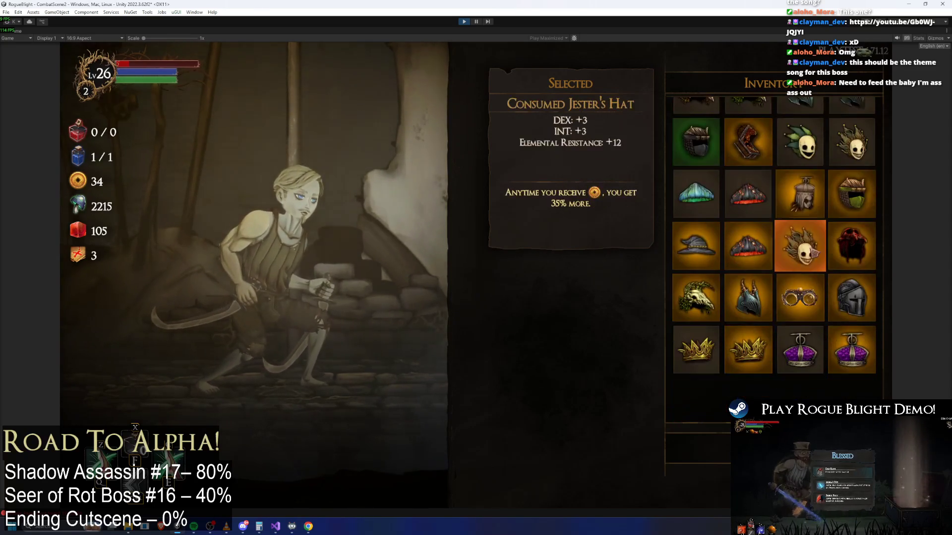
click(850, 232)
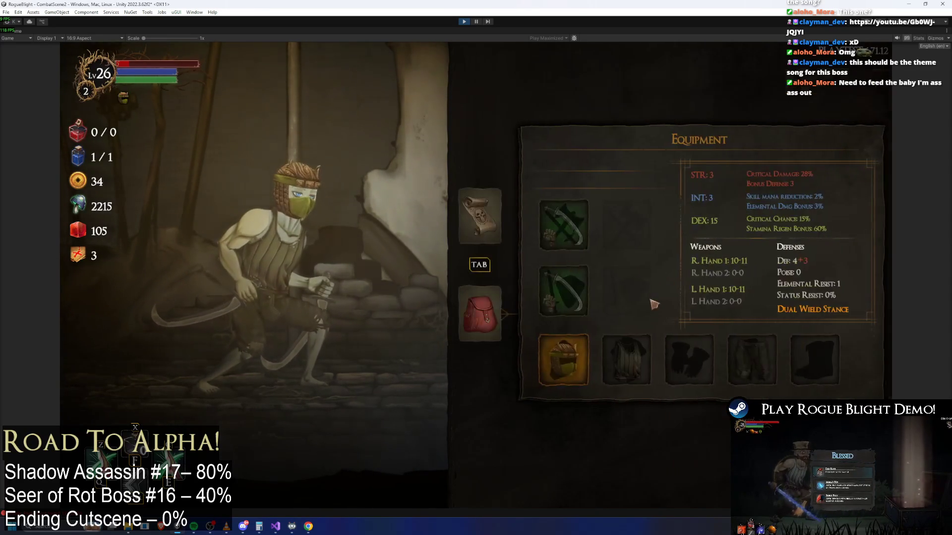
click(661, 345)
click(902, 332)
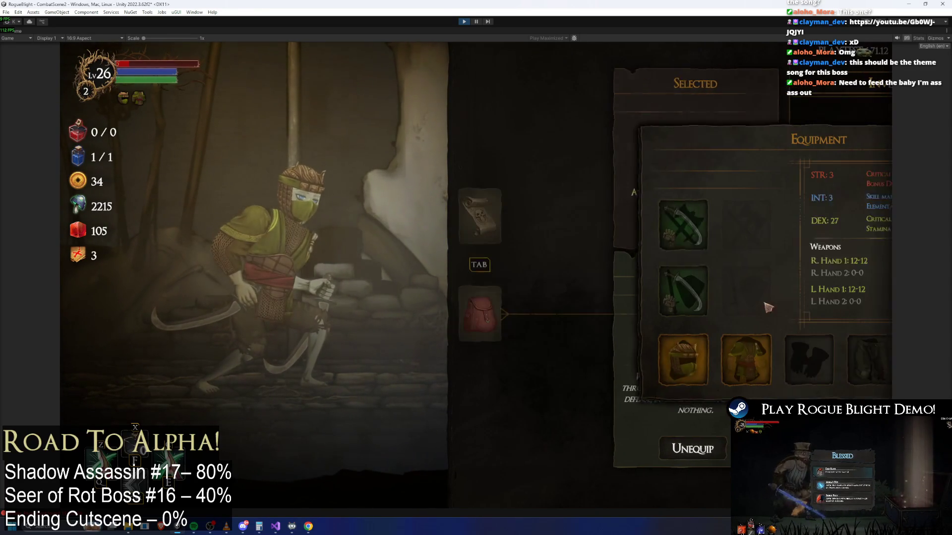
- Equip ninja gloves, Ninja's Leggings and Ninja's Boots for DEX 47, then return to gameplay
click(698, 368)
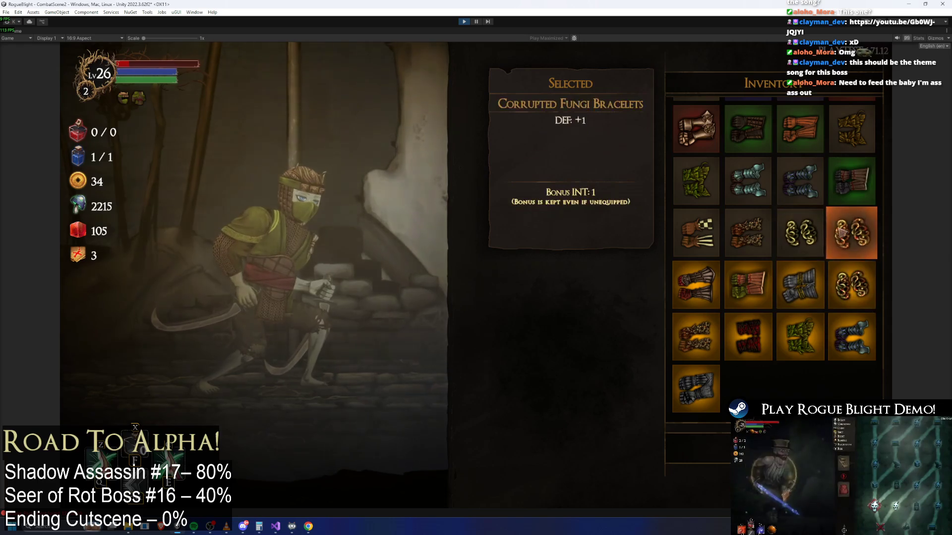
click(857, 195)
click(797, 359)
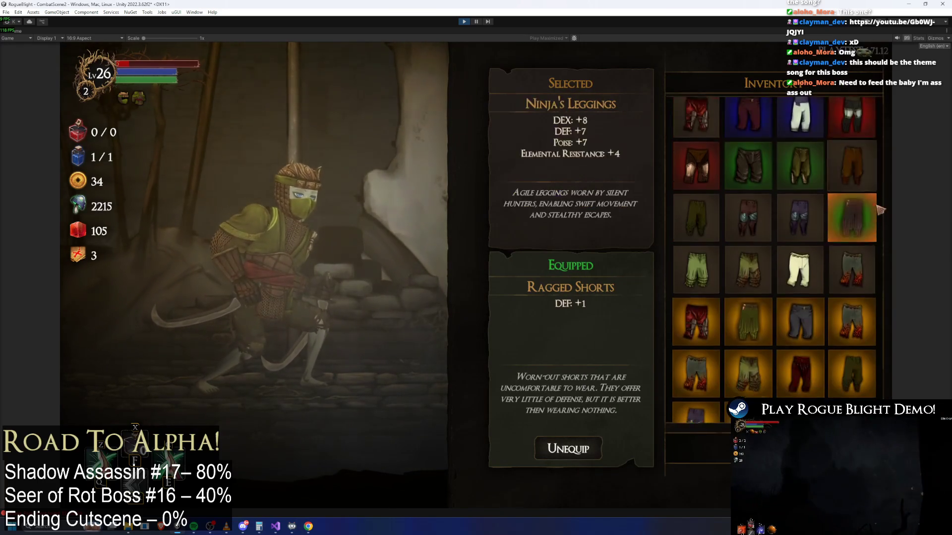
click(851, 168)
click(843, 359)
click(848, 207)
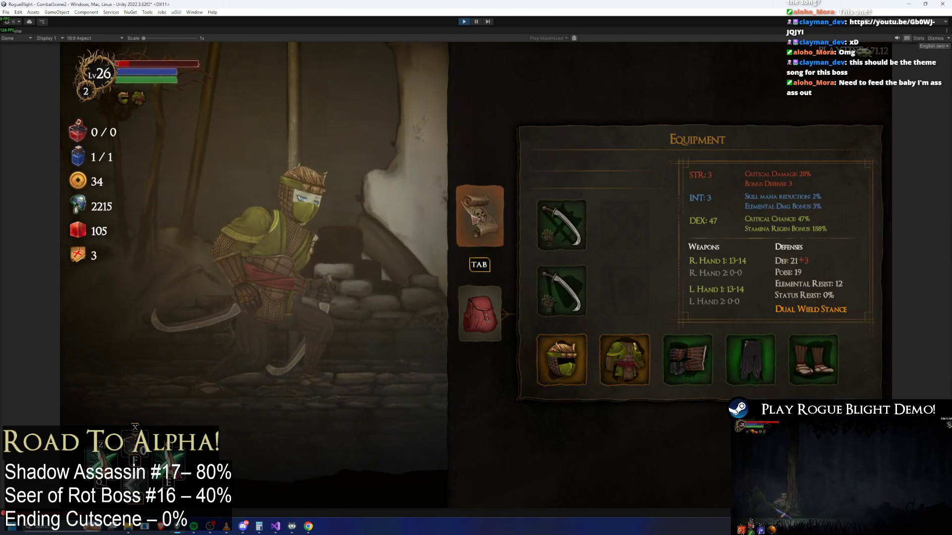
key(Tab)
key(Escape)
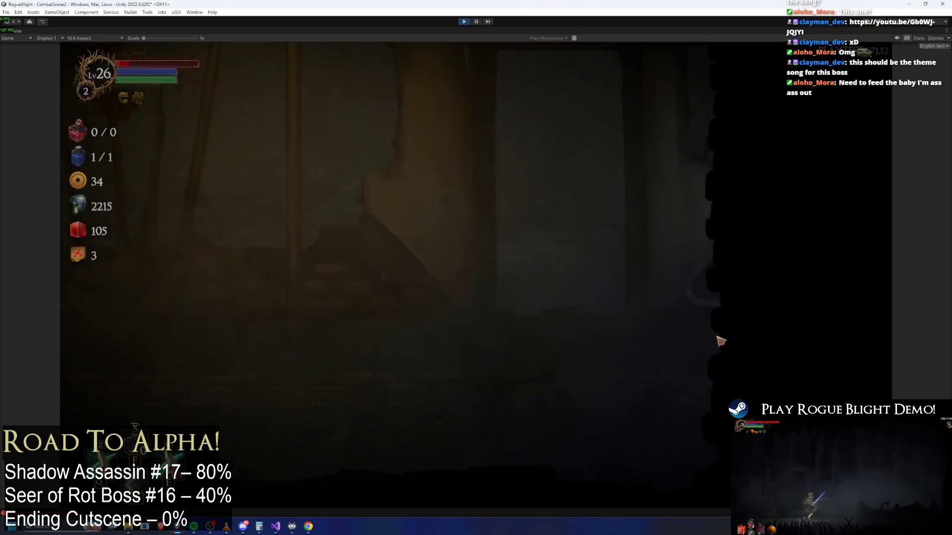
- Restore health and mana with the F1 cheat, then dodge and slash at the Shadow Assassin
key(F1)
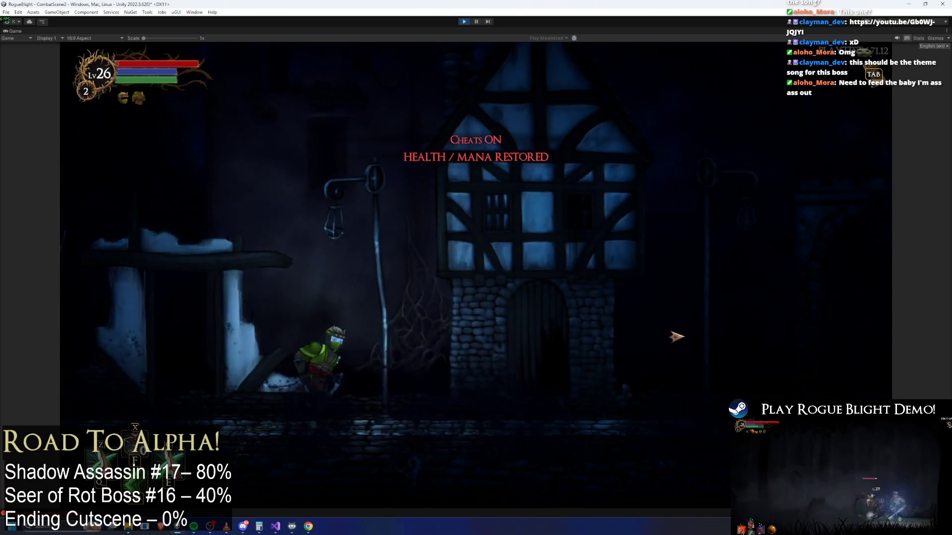
key(d)
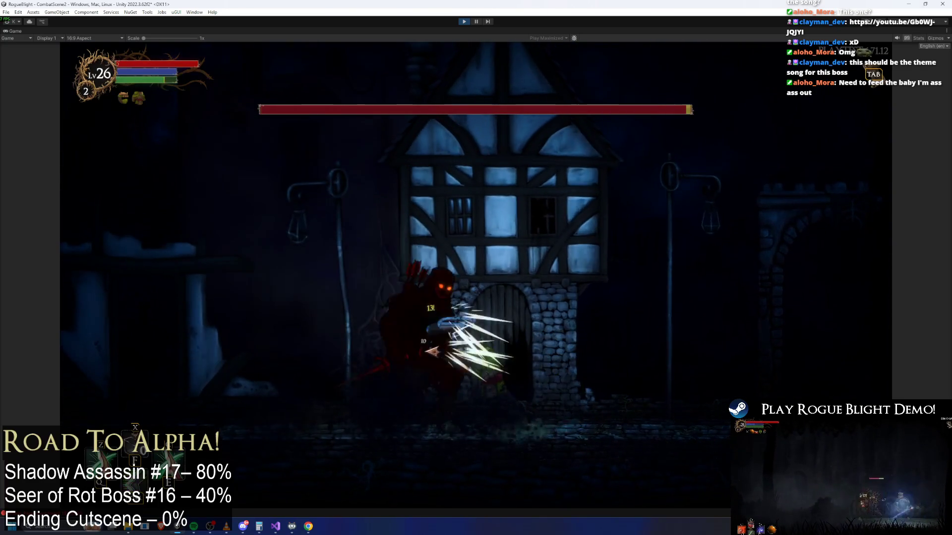
key(a)
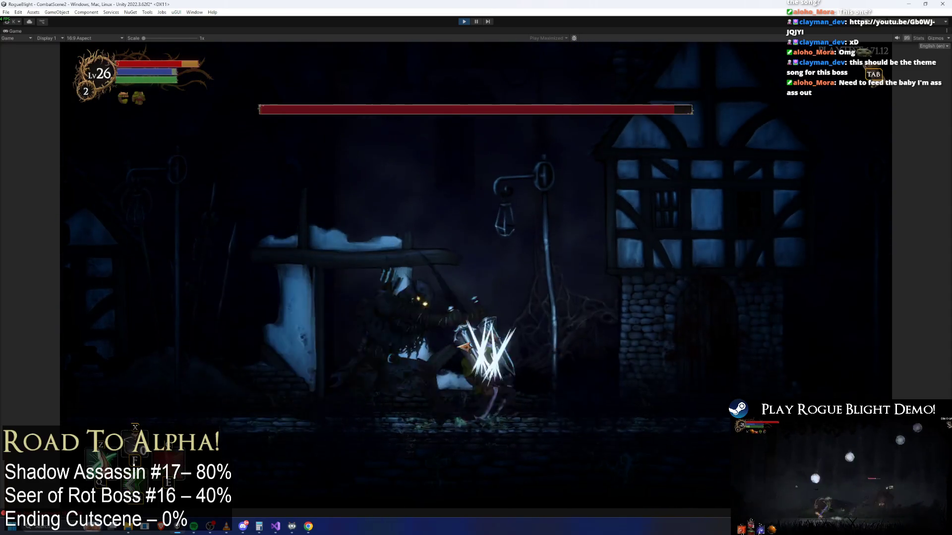
key(d)
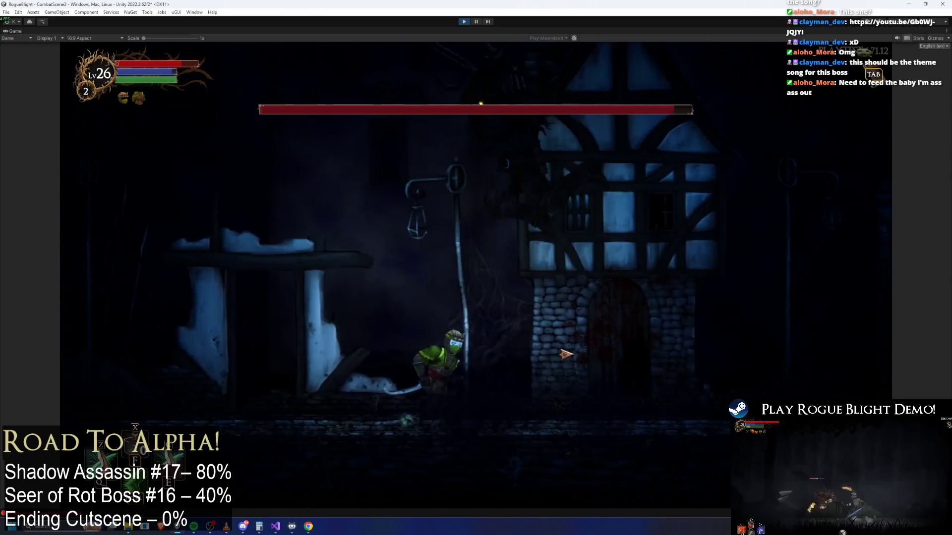
key(a)
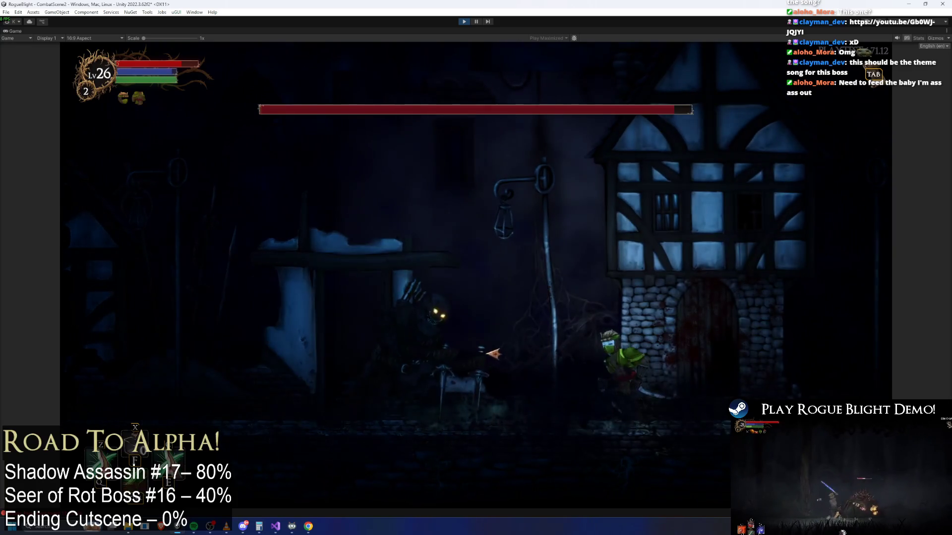
key(a)
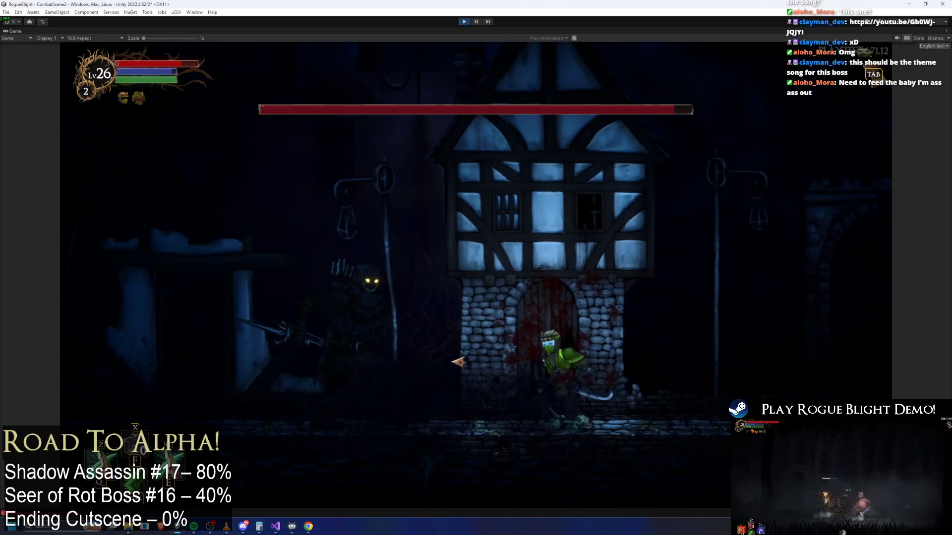
key(a)
click(605, 351)
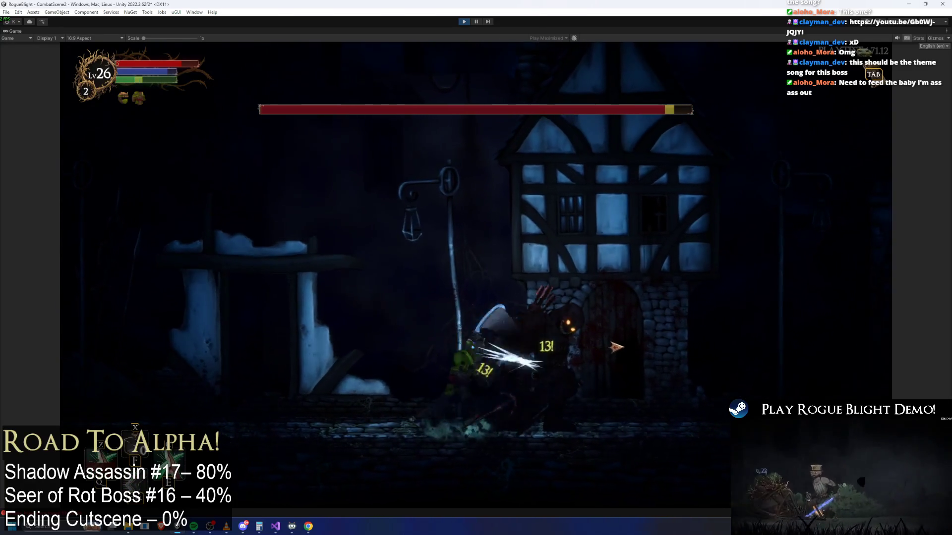
key(a)
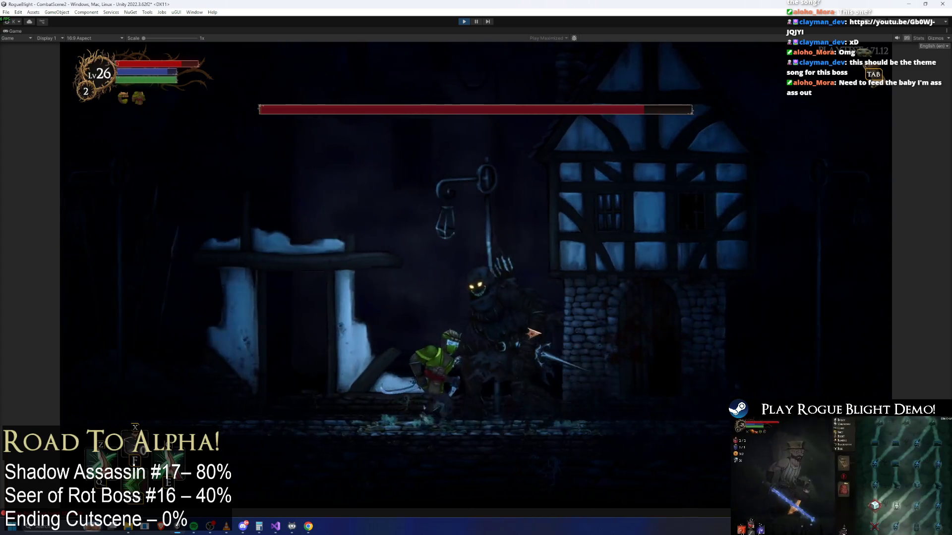
key(a)
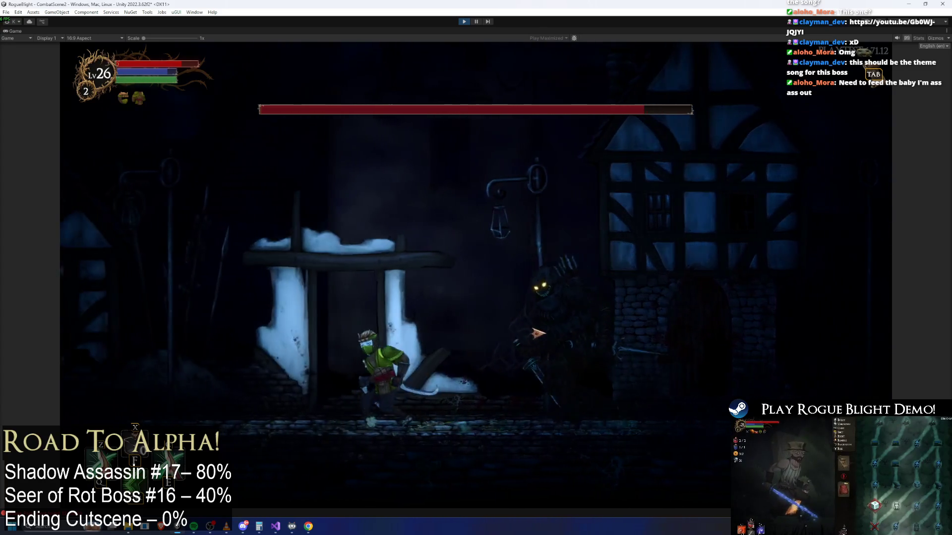
key(a)
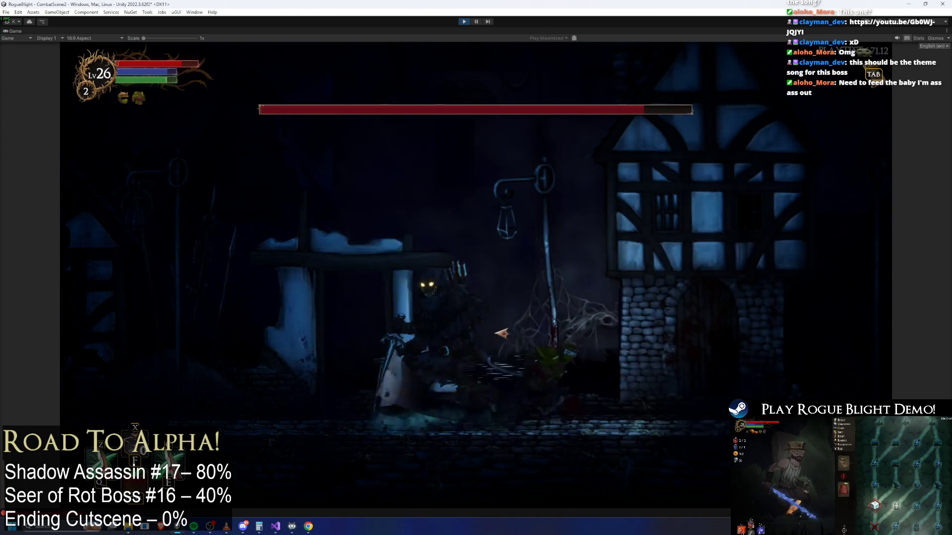
key(d)
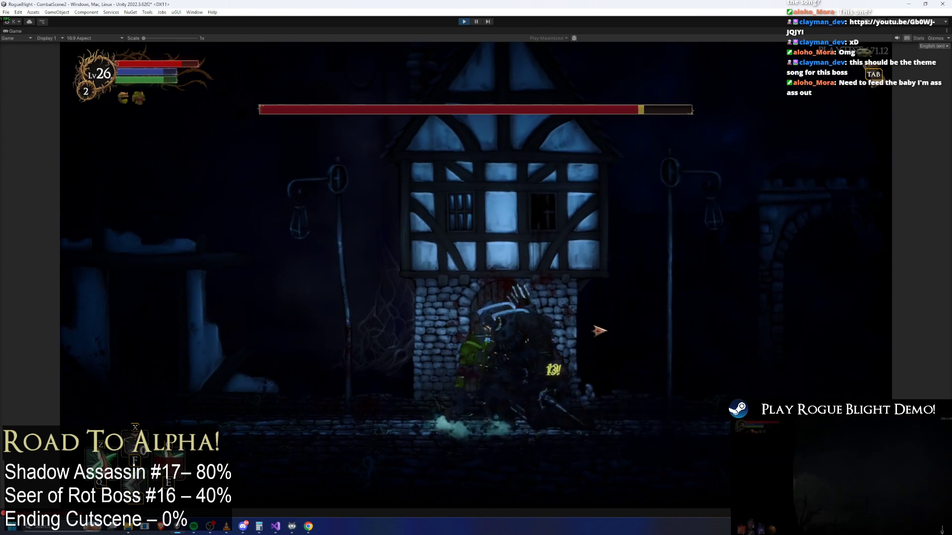
click(599, 331)
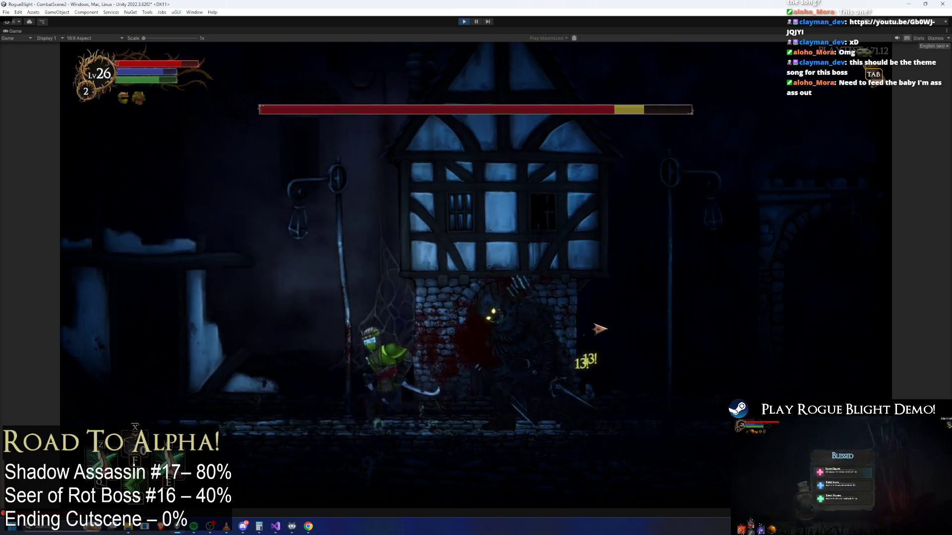
- Keep weaving around the boss near the snowy house, striking it whenever in range
key(d)
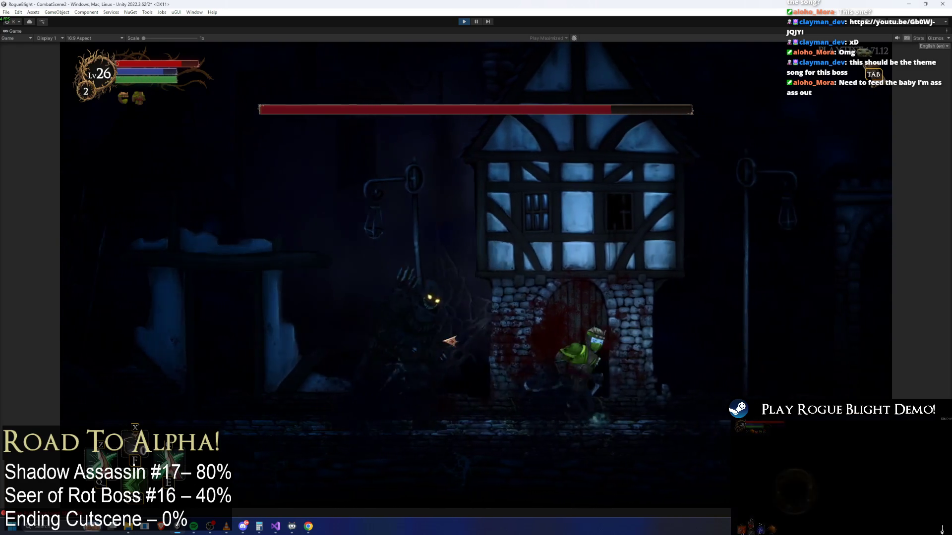
key(d)
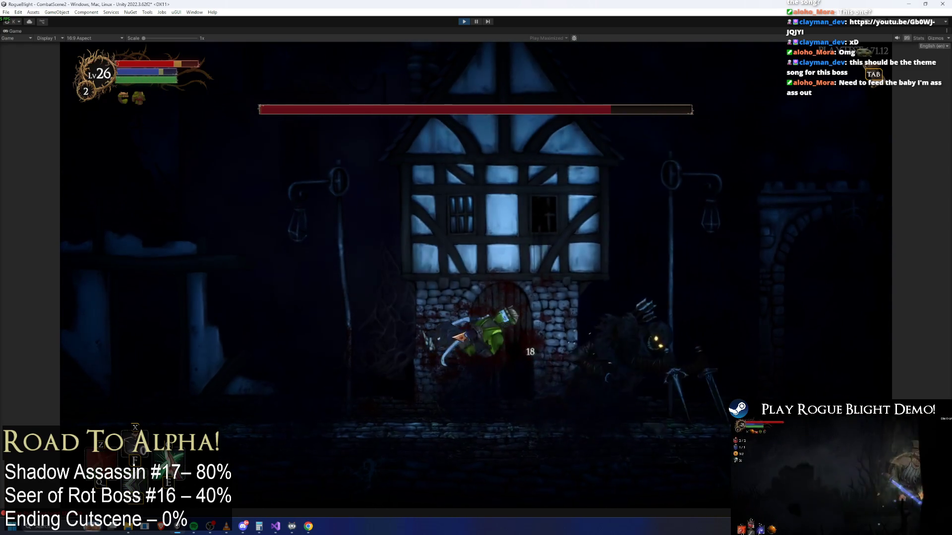
key(a)
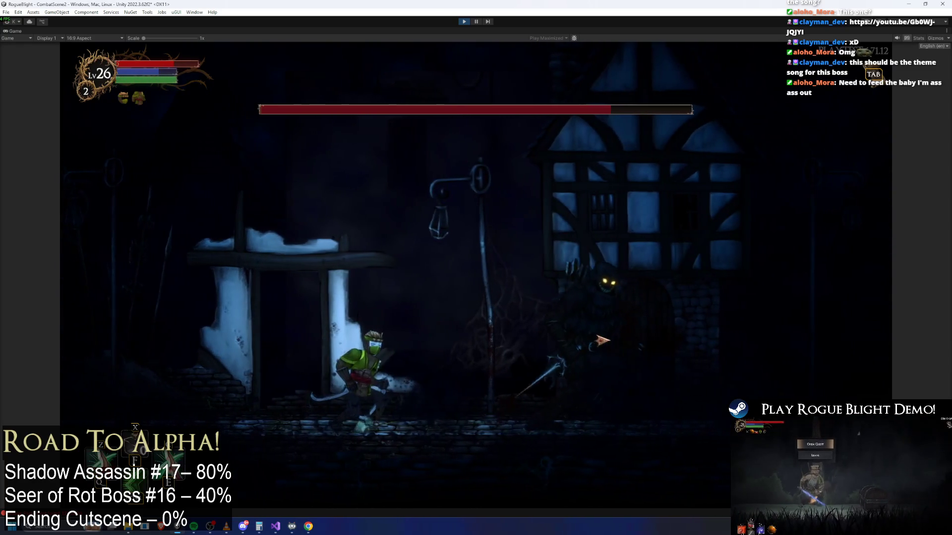
key(d)
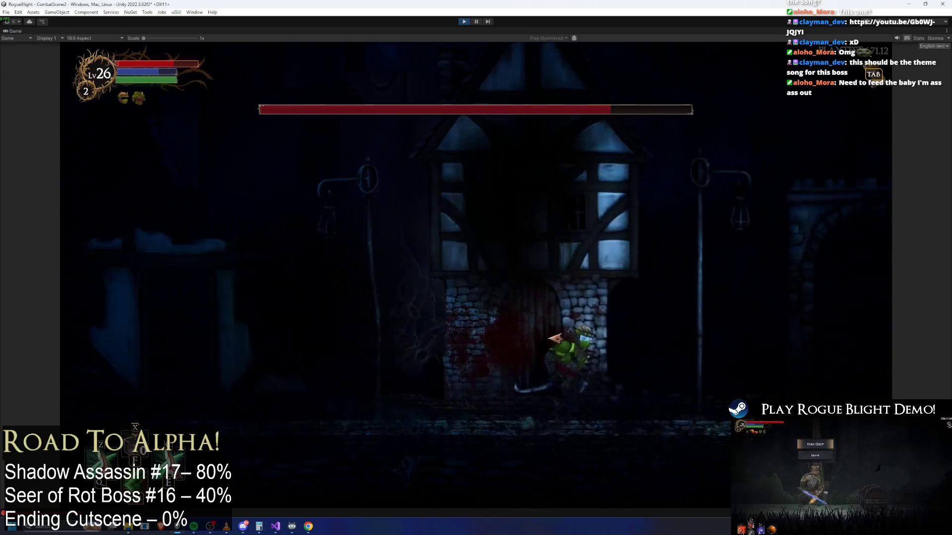
key(a)
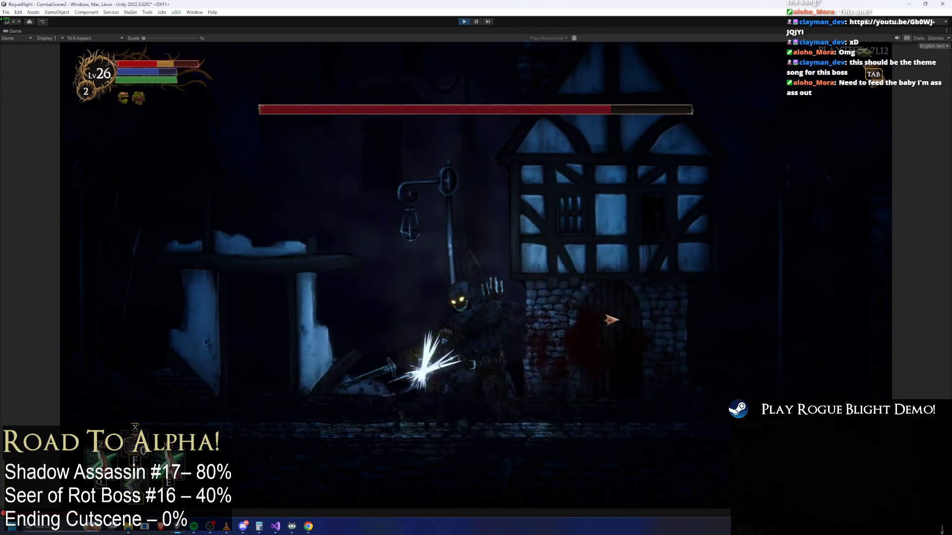
key(a)
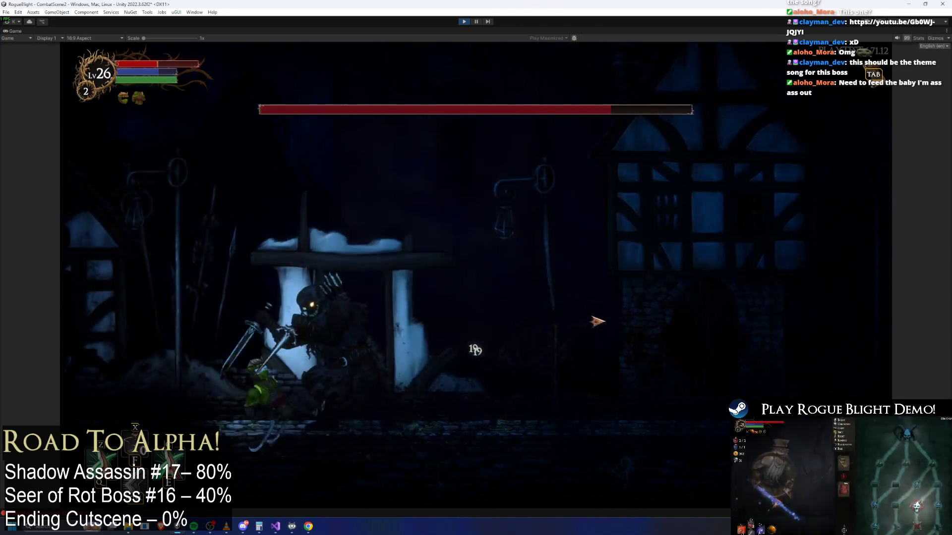
key(a)
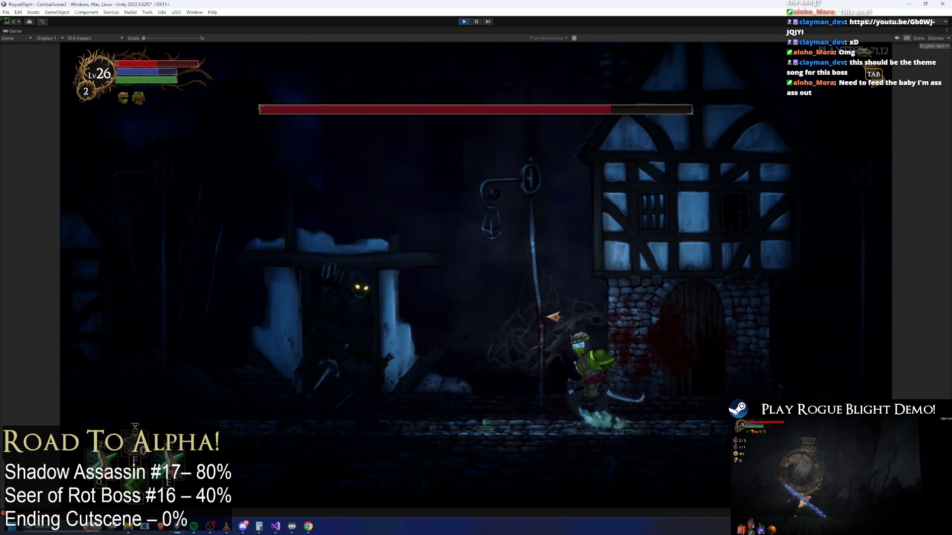
key(a)
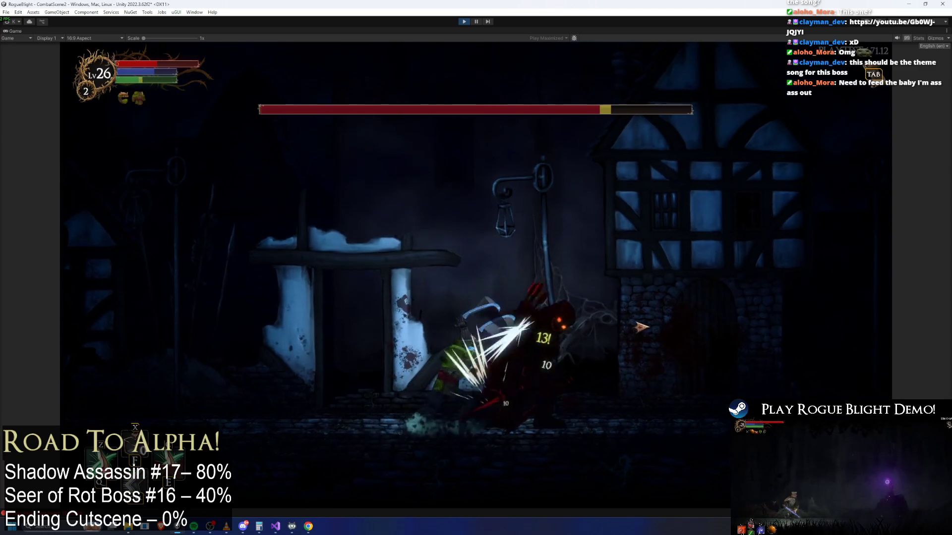
click(646, 323)
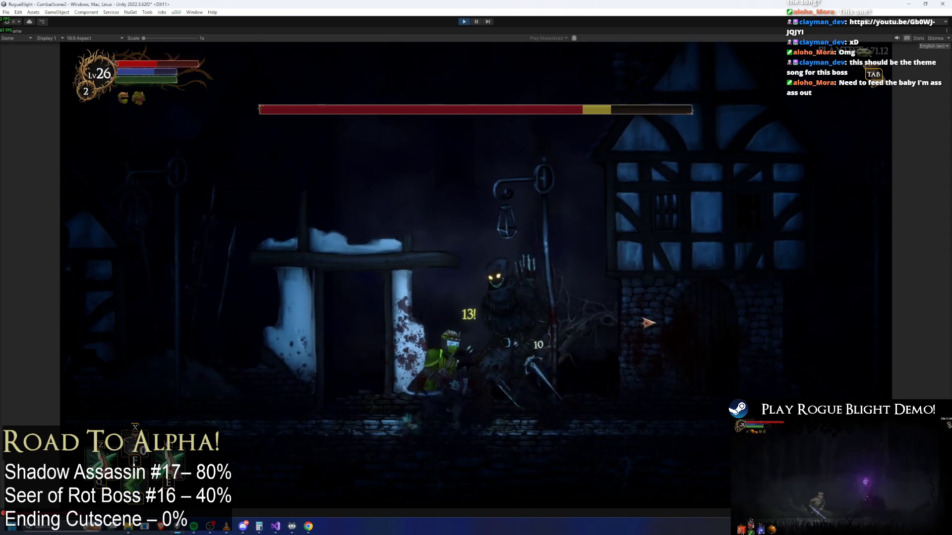
key(d)
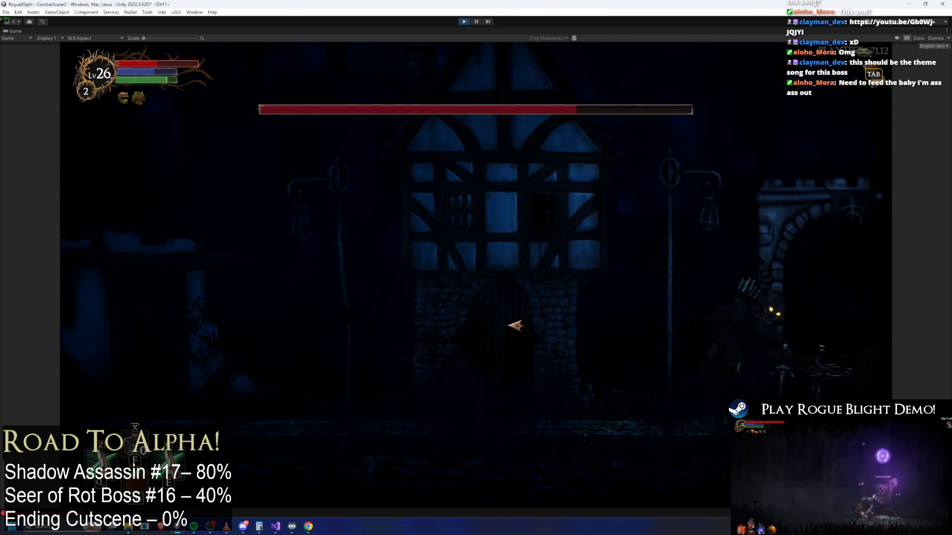
key(a)
key(a)
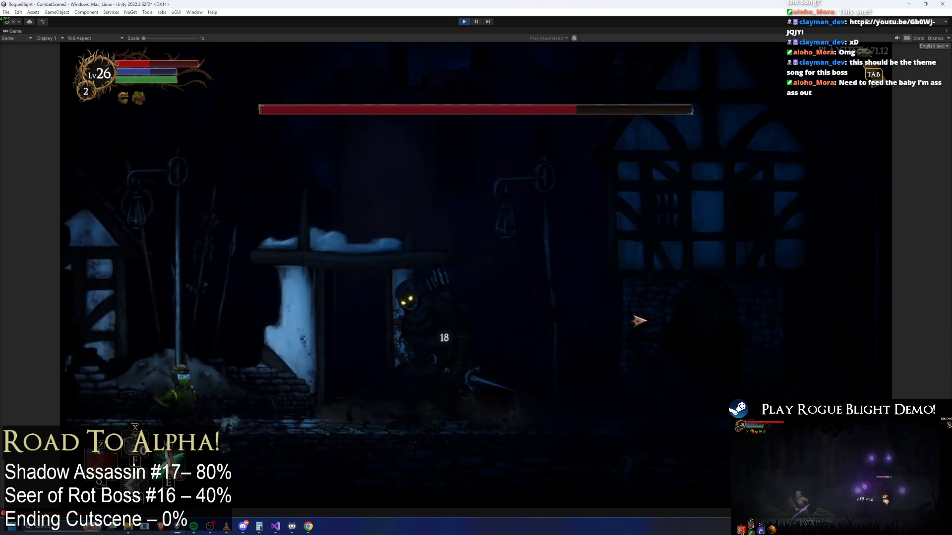
key(d)
click(569, 316)
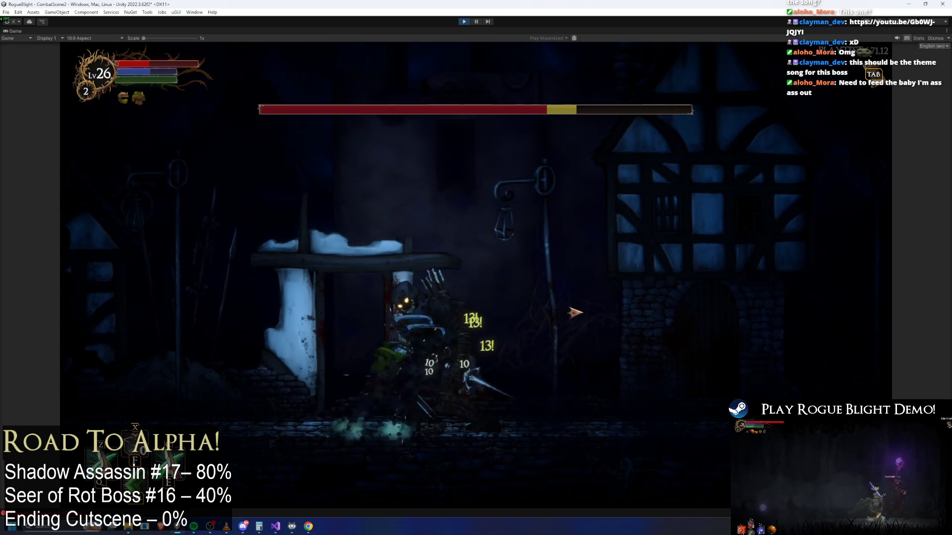
key(d)
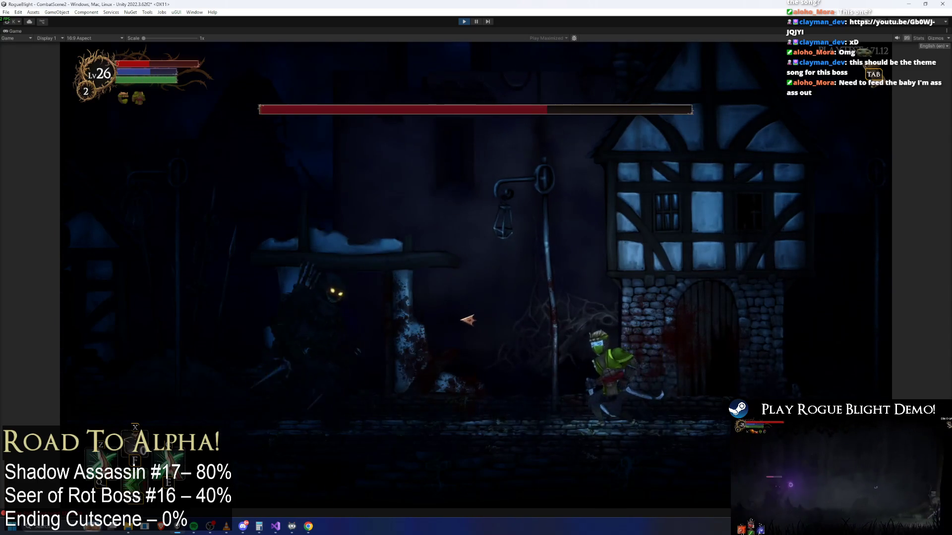
key(a)
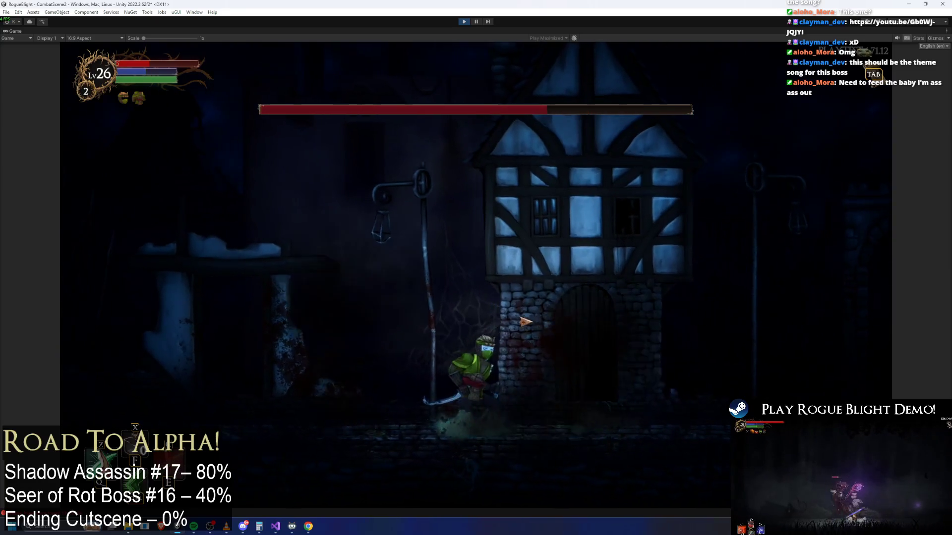
click(531, 327)
key(d)
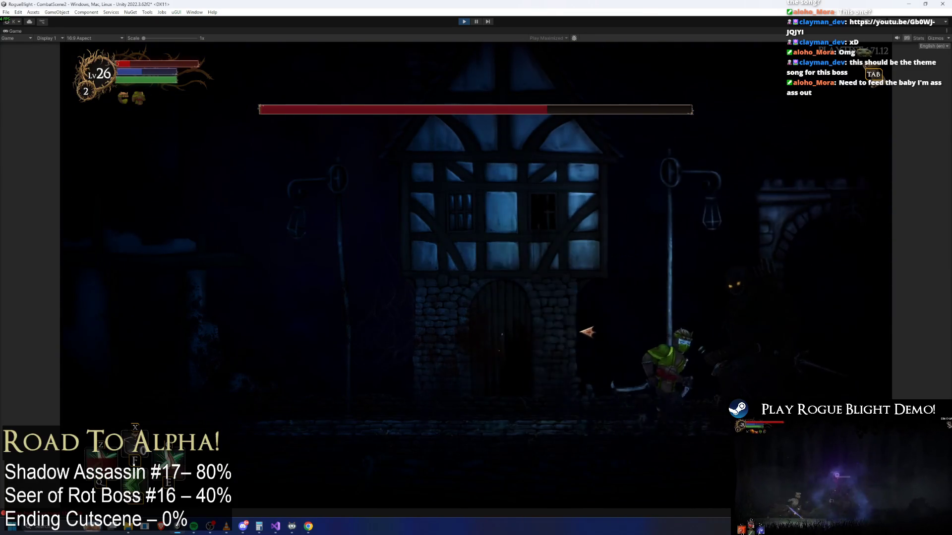
- Refill health and mana with F1 again and hit the boss with slash combos by the bloody pillar
key(a)
key(F1)
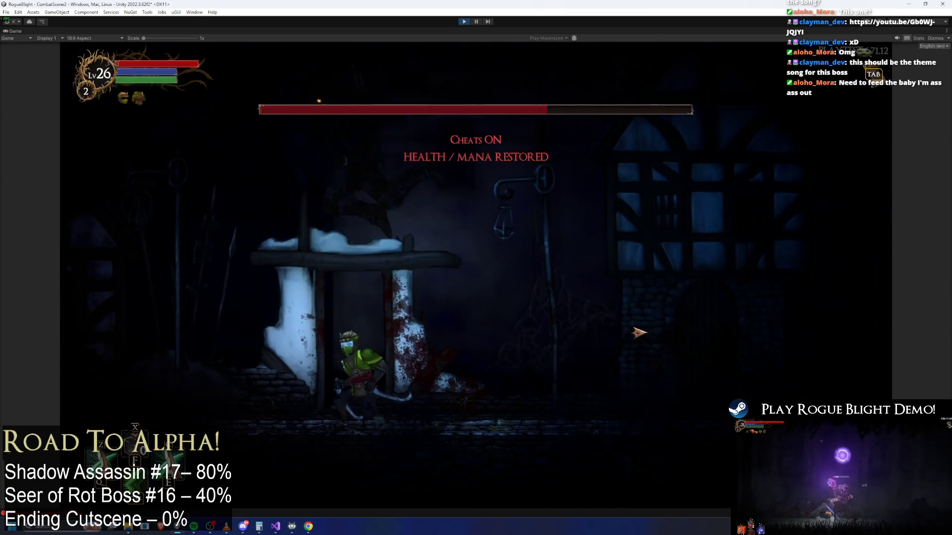
key(d)
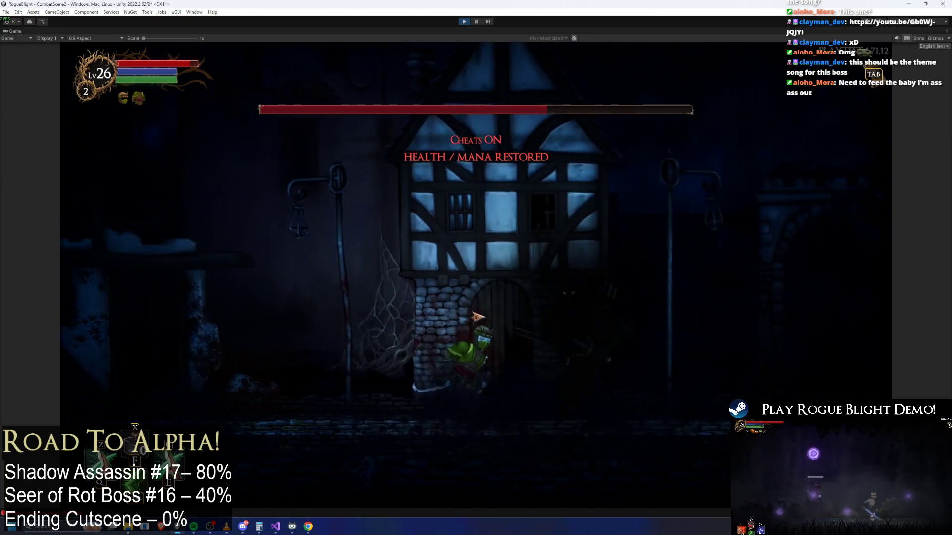
key(a)
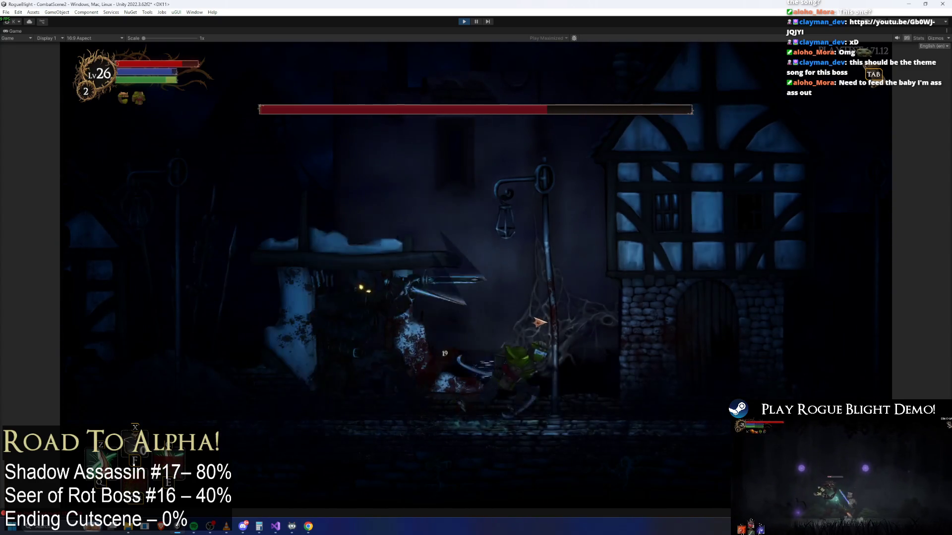
key(d)
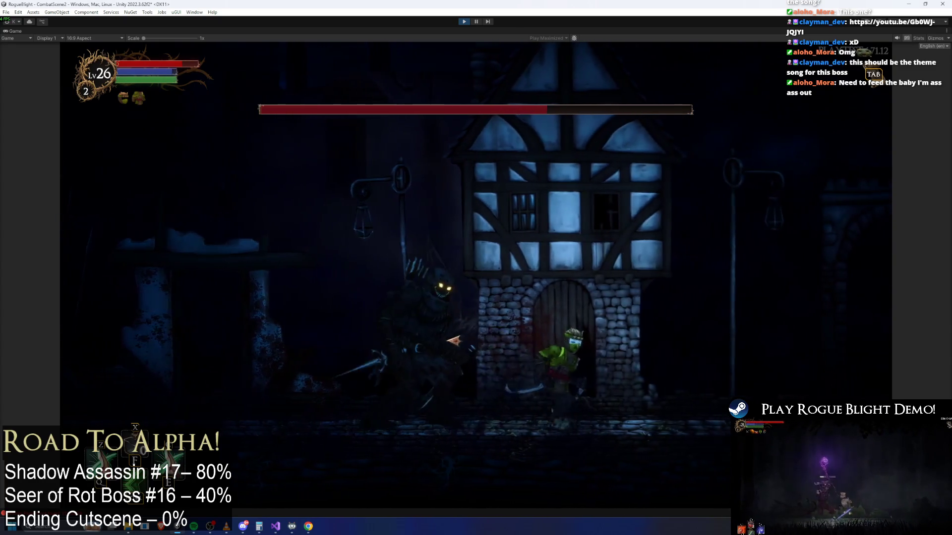
key(a)
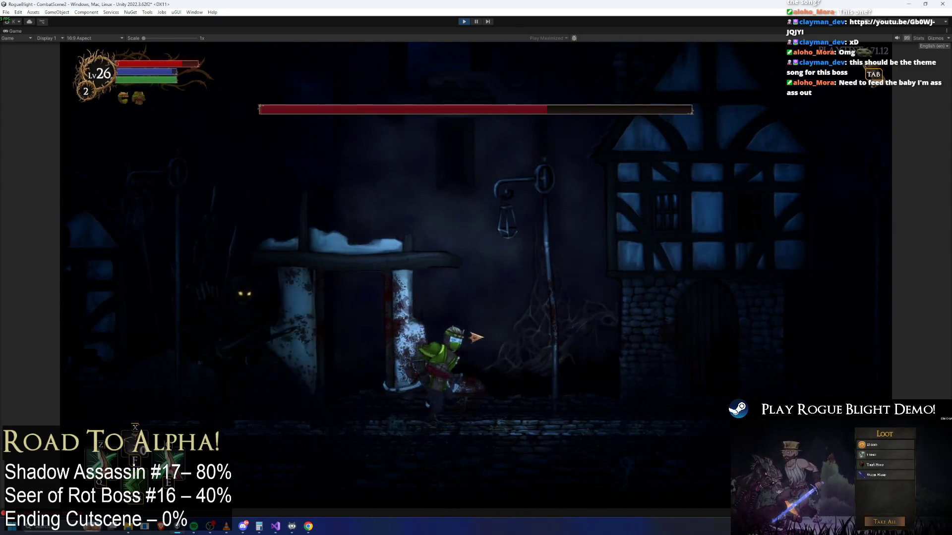
click(251, 316)
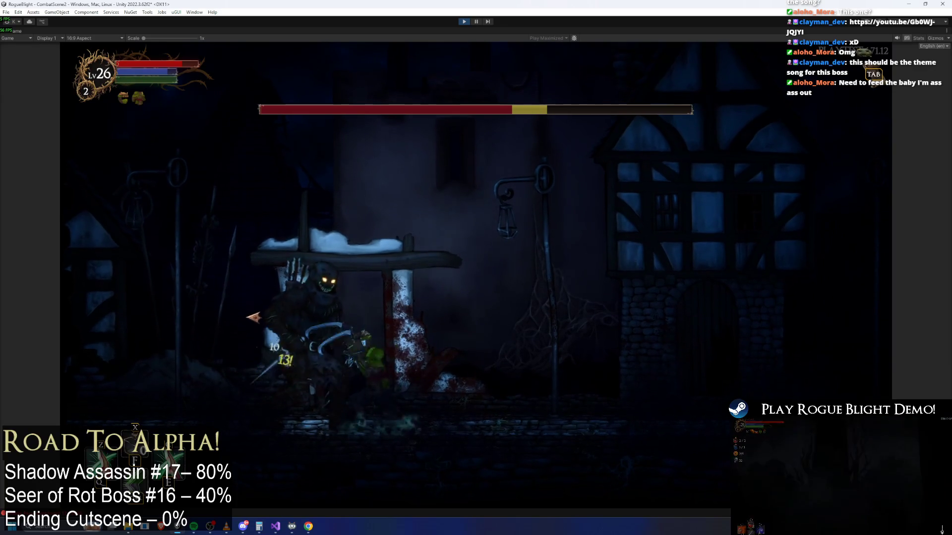
click(253, 317)
key(a)
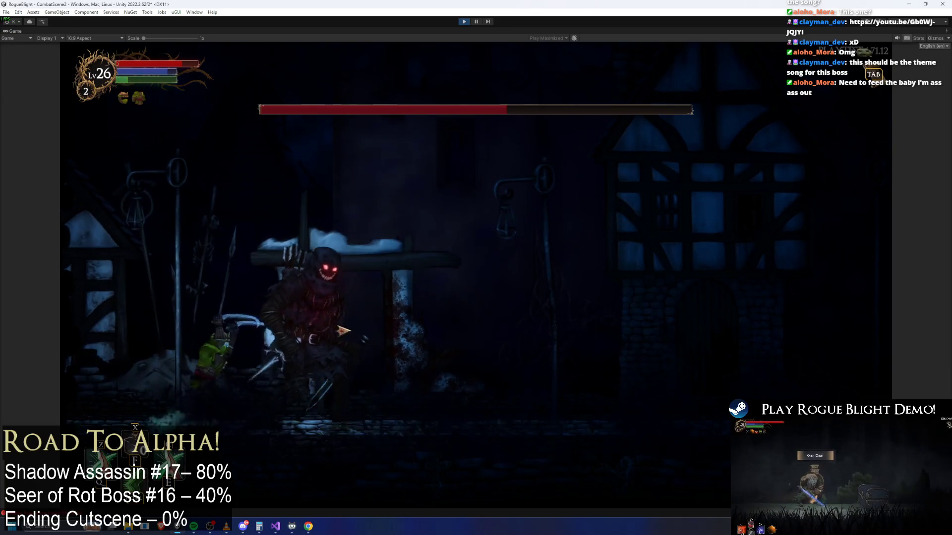
key(d)
click(360, 325)
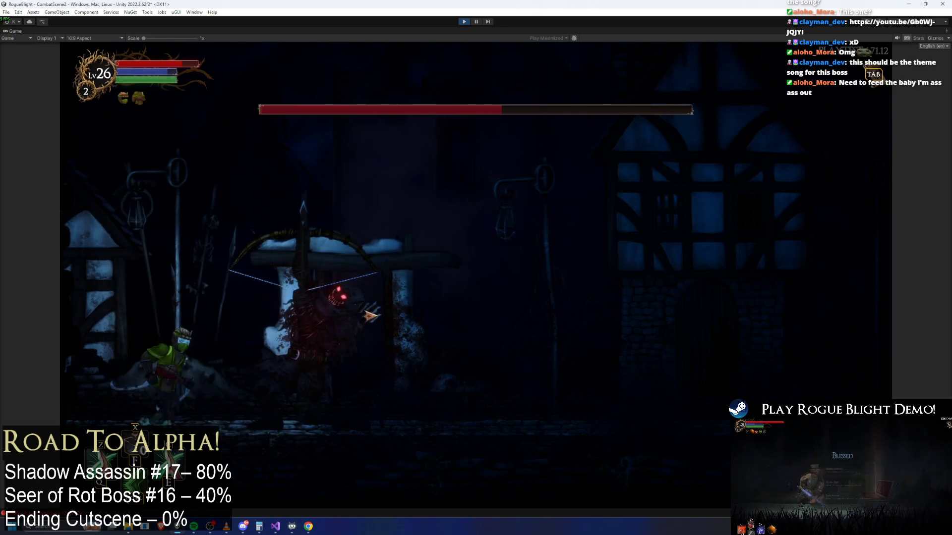
key(d)
key(d)
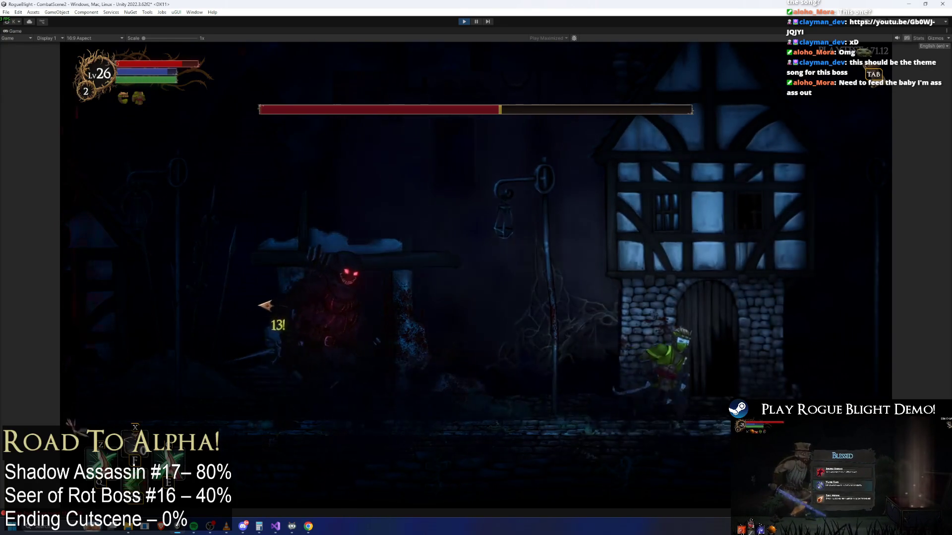
click(168, 311)
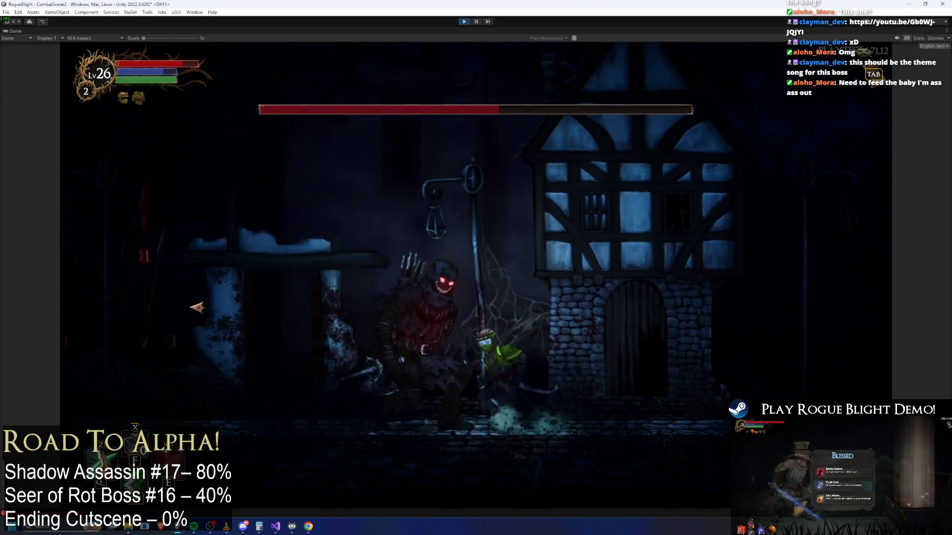
click(199, 307)
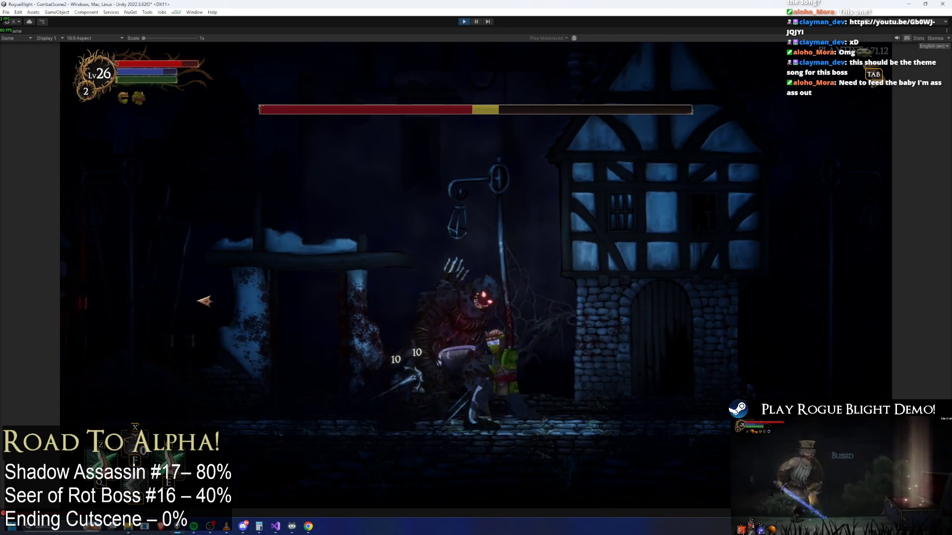
click(205, 301)
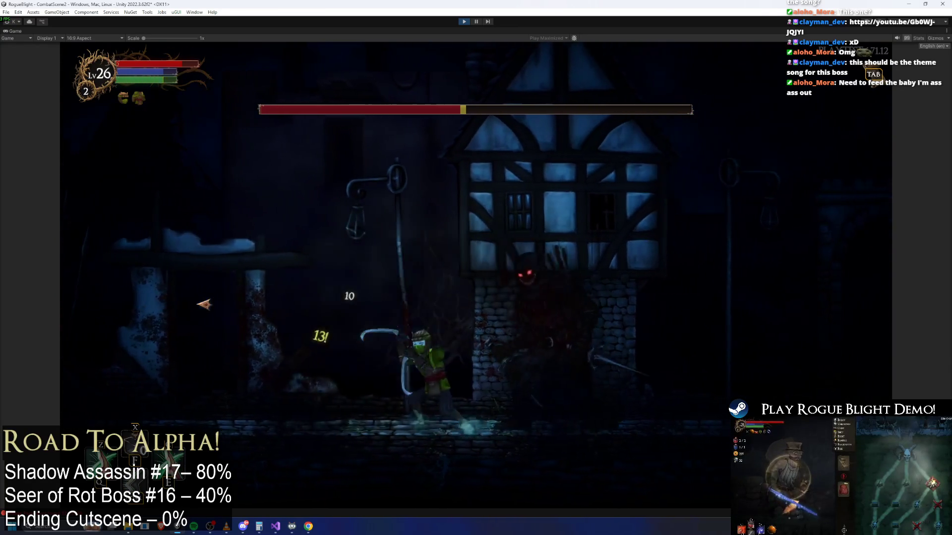
click(339, 321)
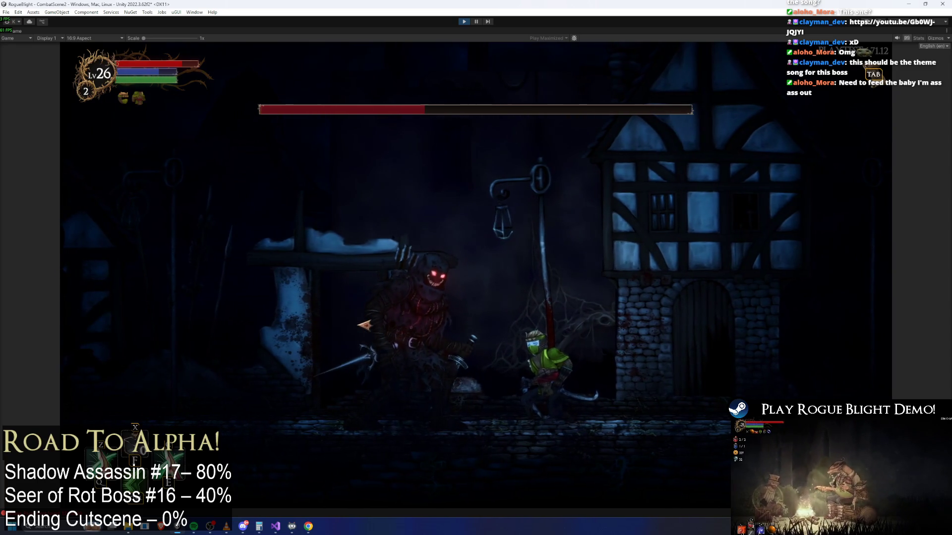
click(364, 327)
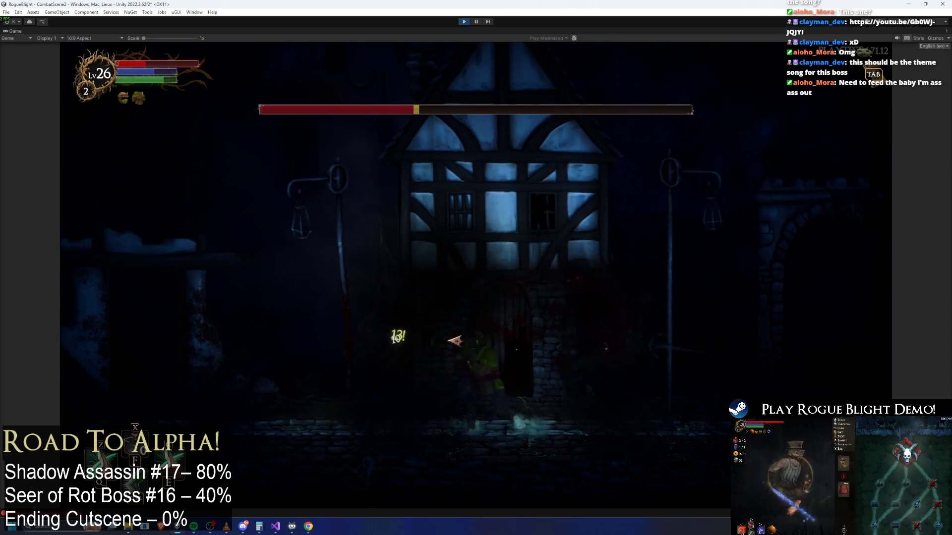
click(449, 339)
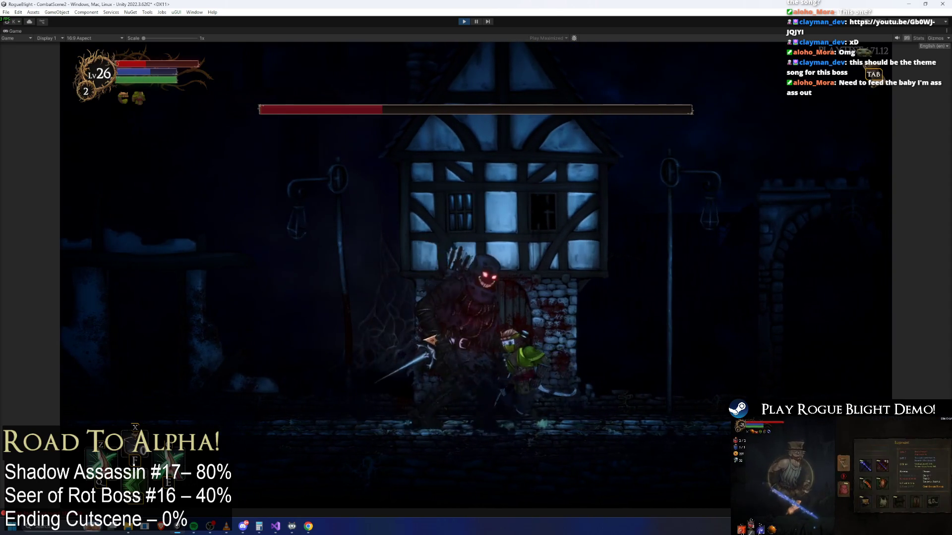
- Dash and dodge around the boss, striking once more, until the hero perishes
key(space)
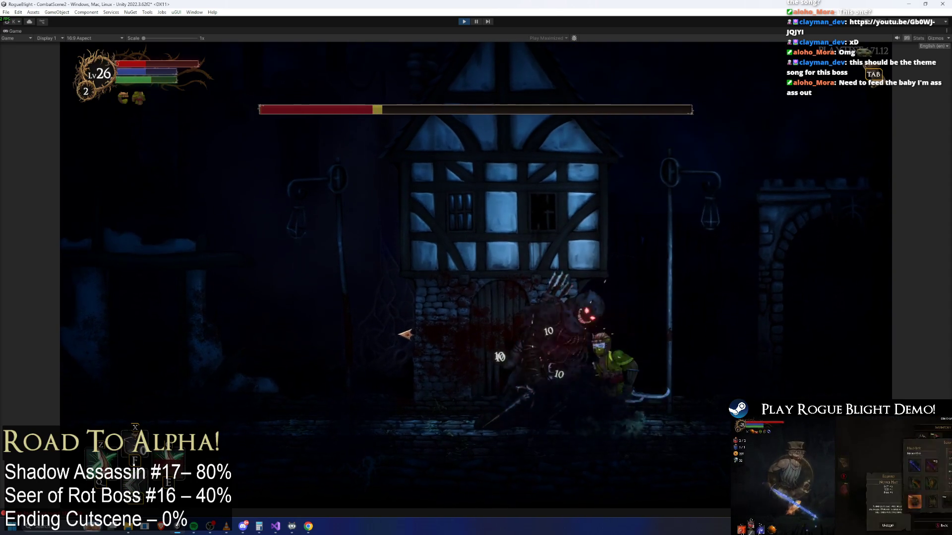
key(space)
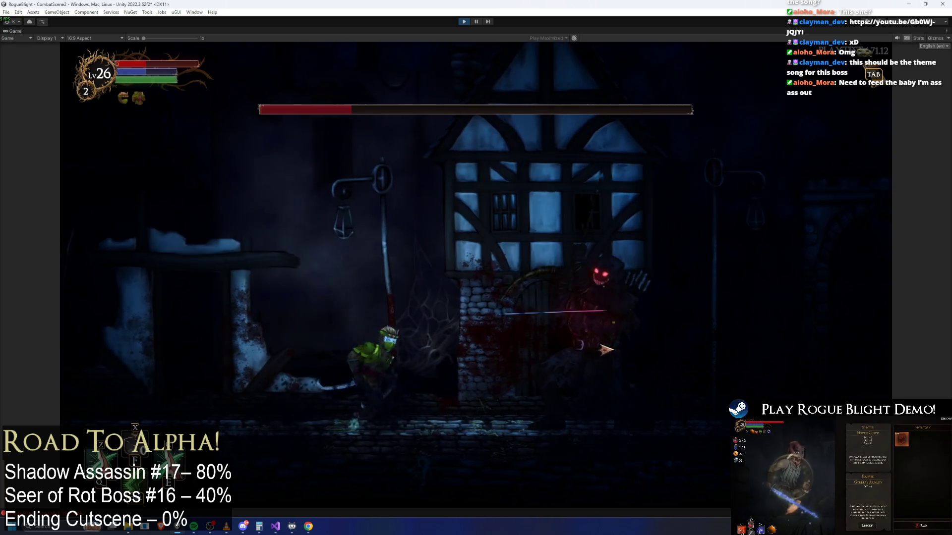
key(a)
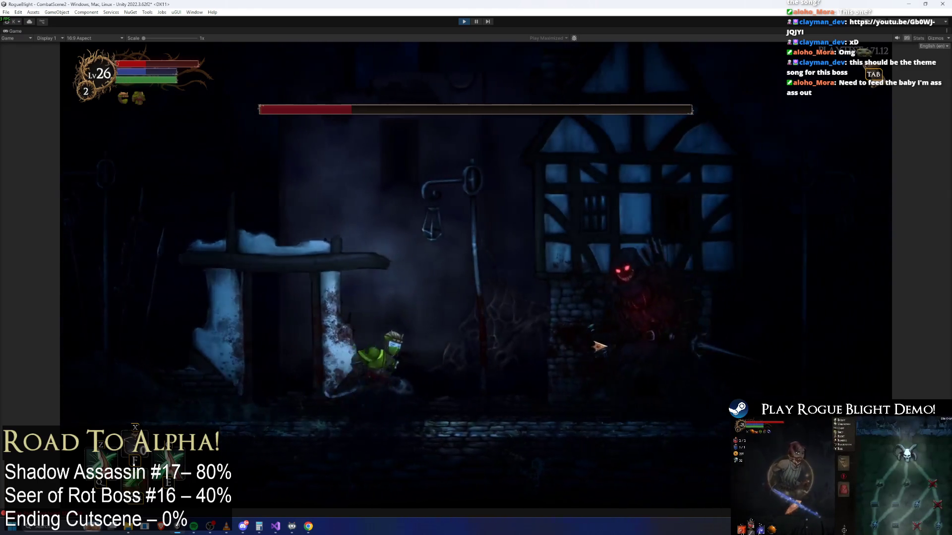
key(d)
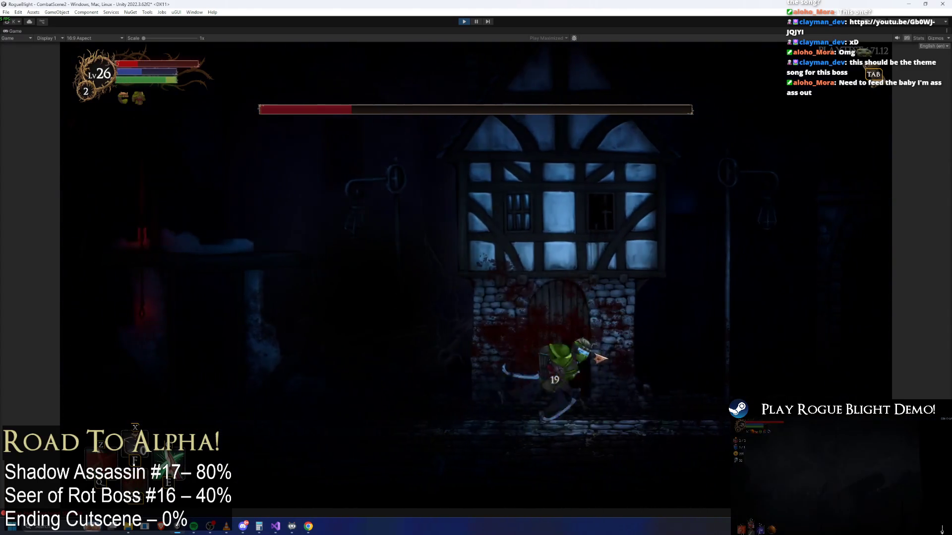
key(d)
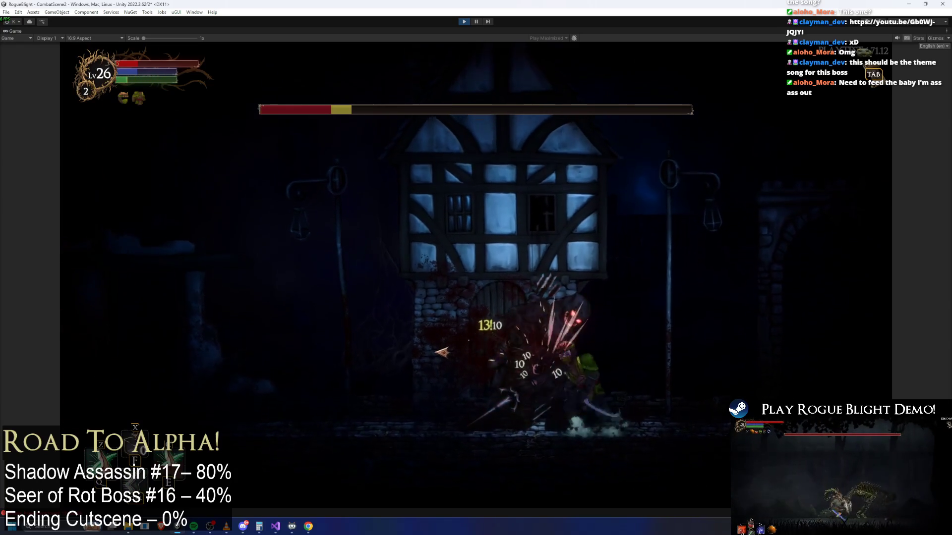
click(463, 341)
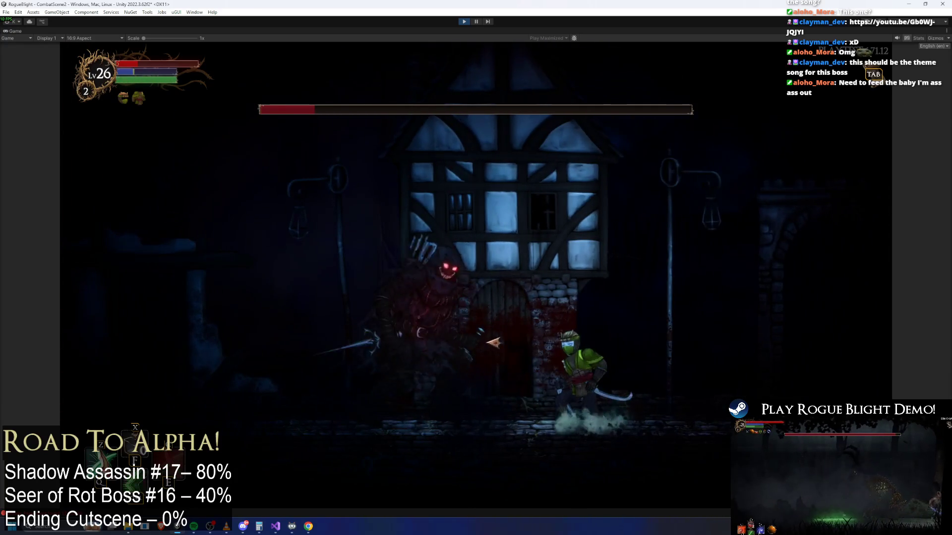
key(a)
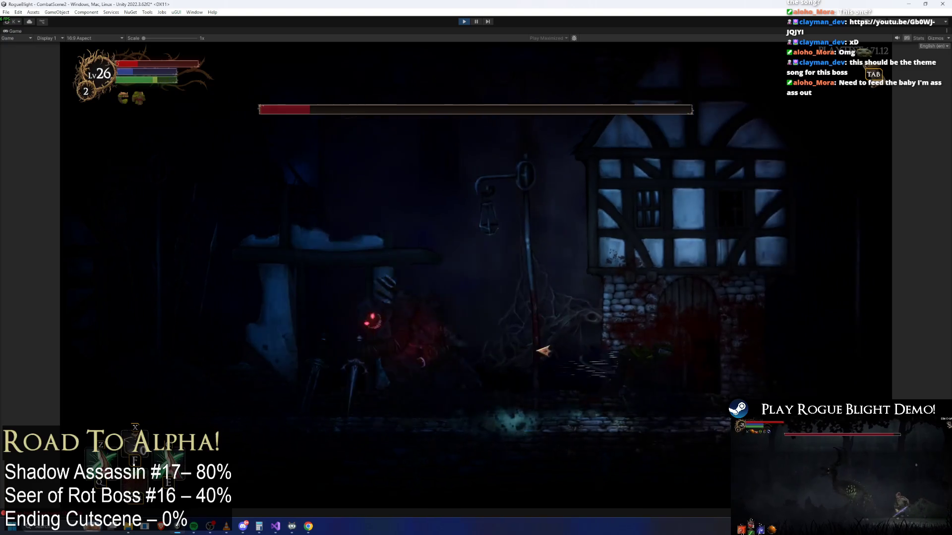
key(d)
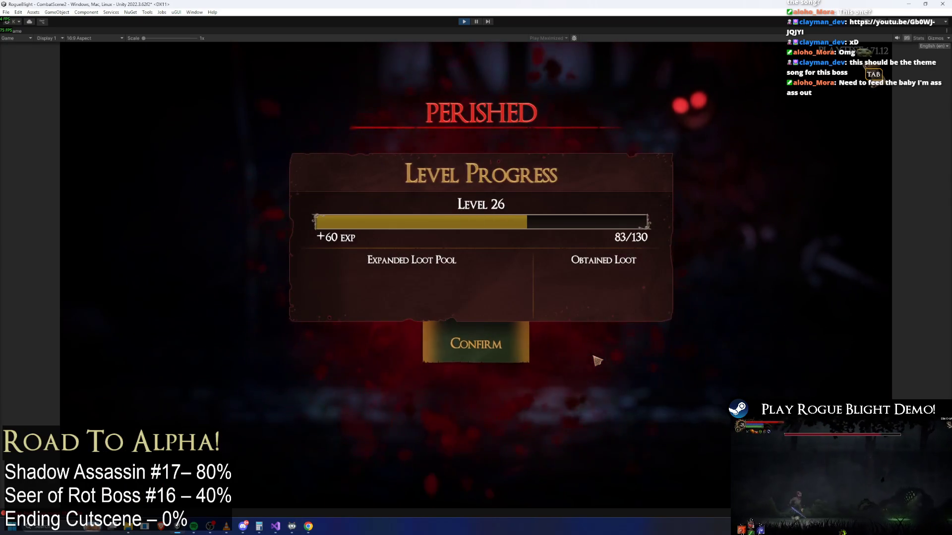
- Confirm the +60 EXP results and start a difficulty 2 Story Mode map from the cart NPC
click(508, 341)
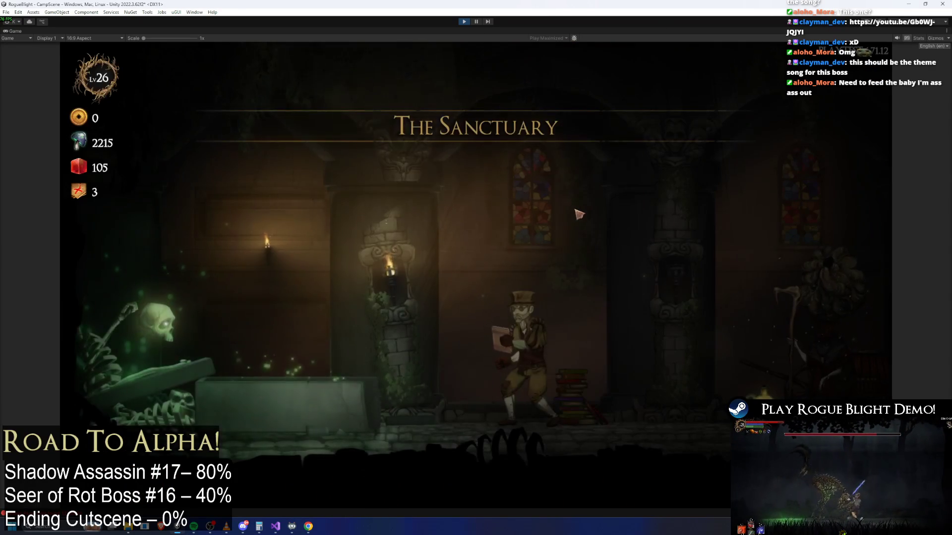
key(d)
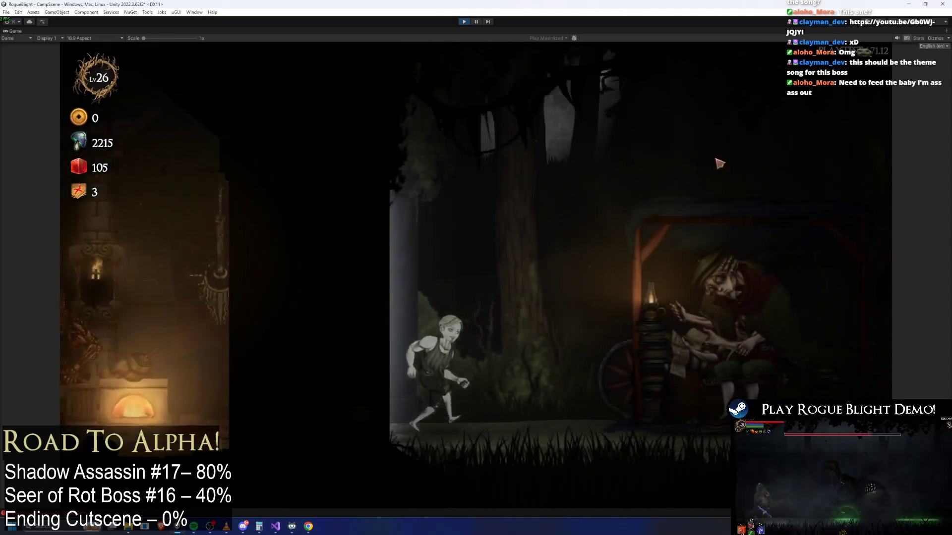
key(e)
click(637, 154)
click(453, 232)
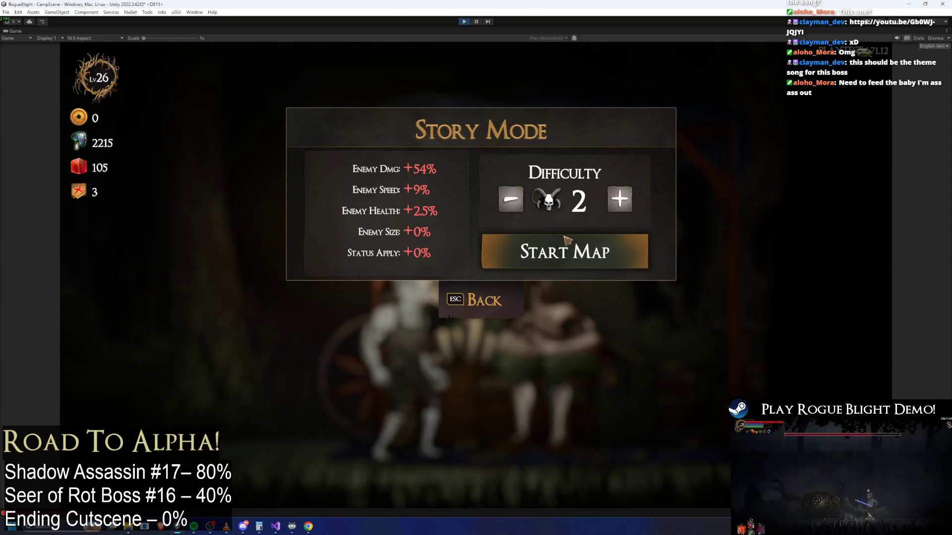
click(582, 245)
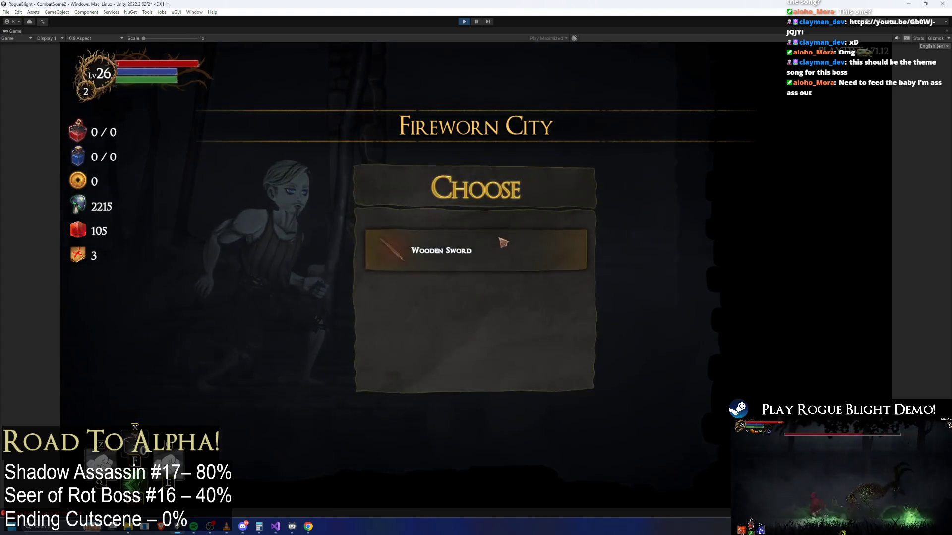
- Take the Wooden Sword, equip the Parrying Dagger in Left Hand Slot 1, and view the dungeon map
click(510, 240)
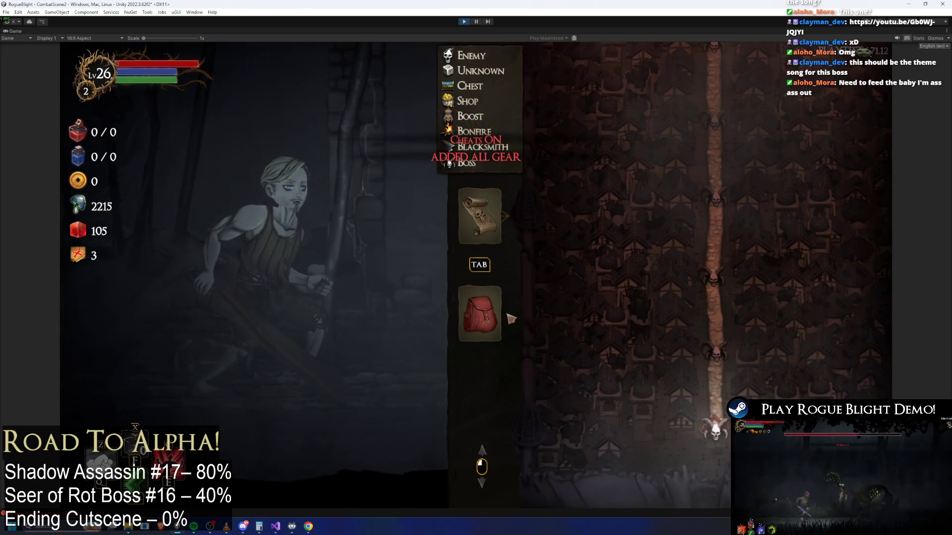
key(Tab)
scroll(809, 177, down, 3)
scroll(733, 223, up, 1)
click(689, 223)
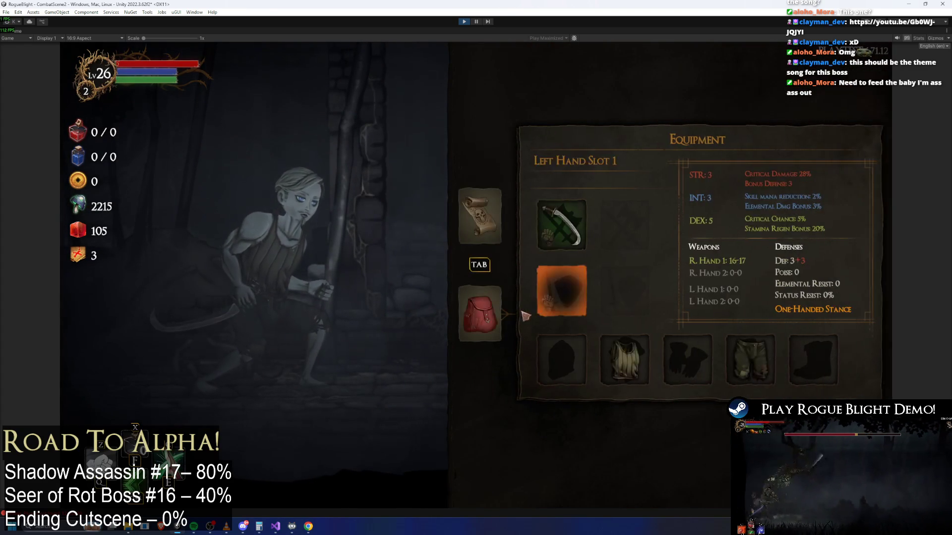
click(536, 310)
scroll(851, 247, down, 3)
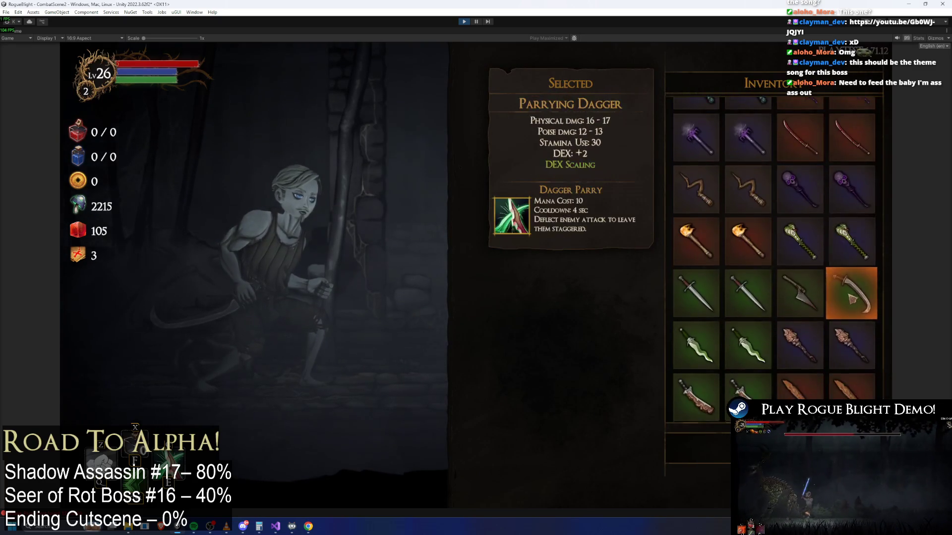
click(850, 298)
key(Tab)
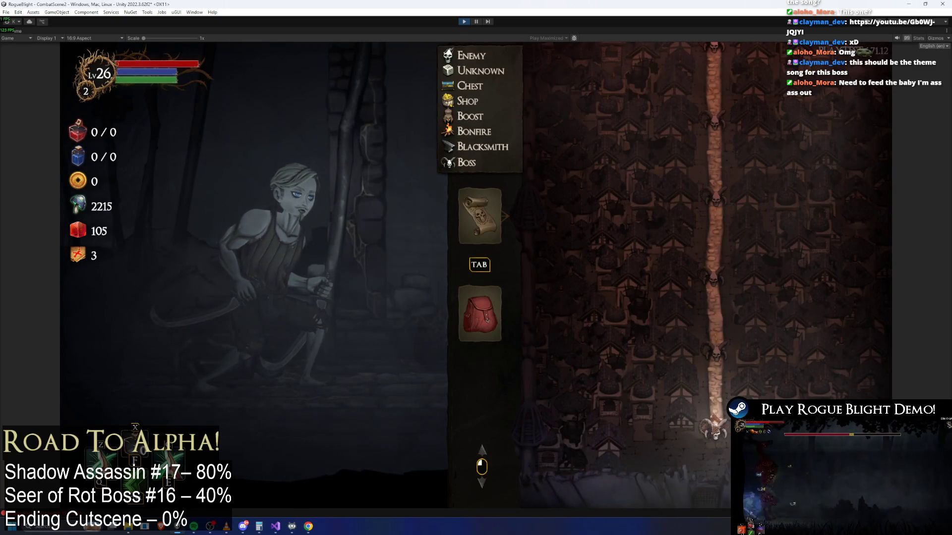
key(Tab)
- Run past the stone house doorway and trade slashes with the Shadow Assassin until dying again
key(d)
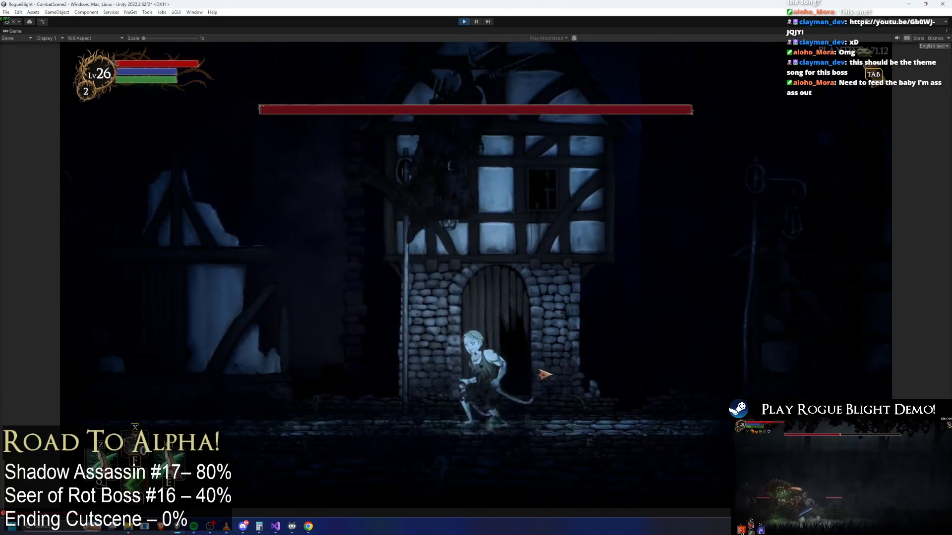
key(d)
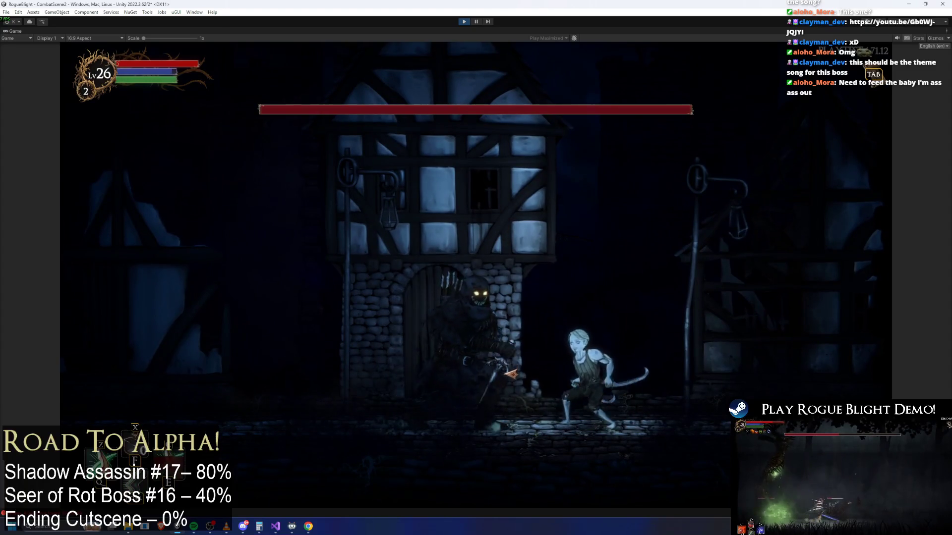
key(a)
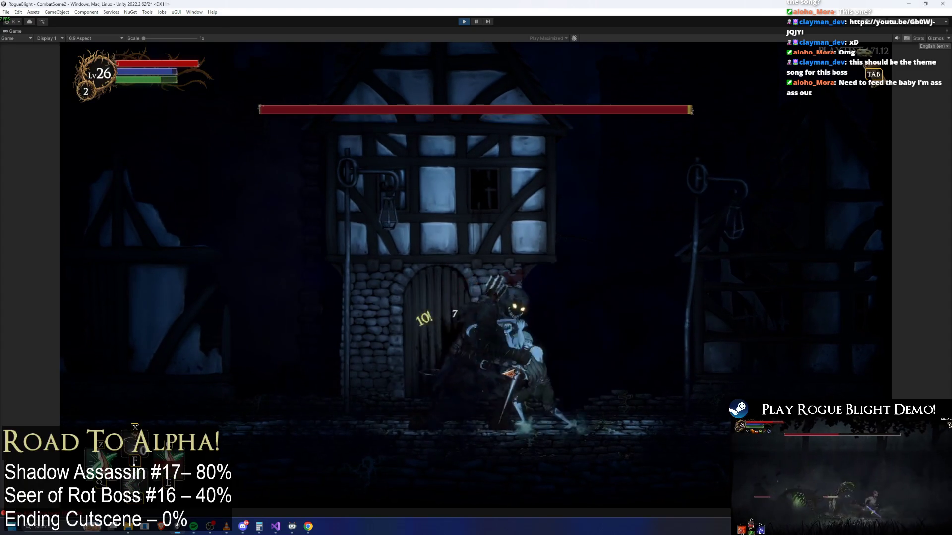
key(a)
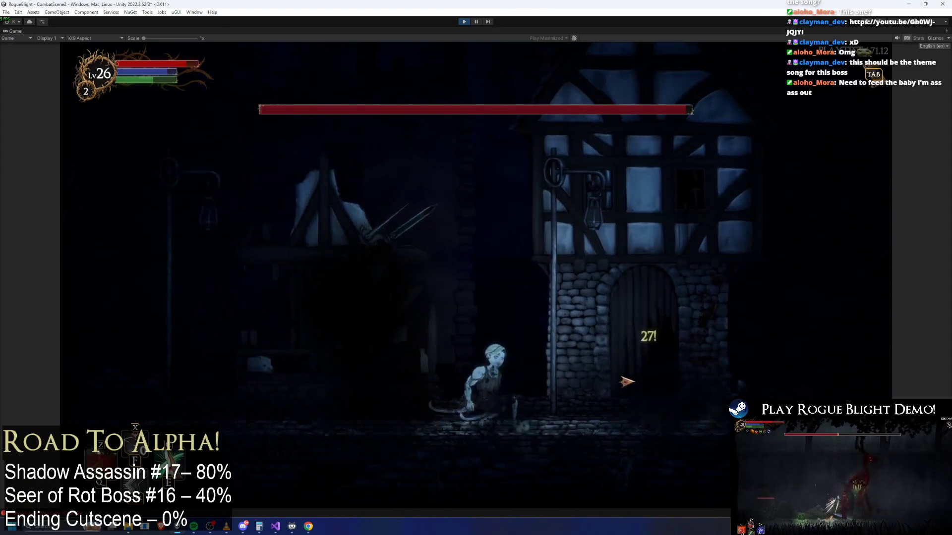
click(626, 258)
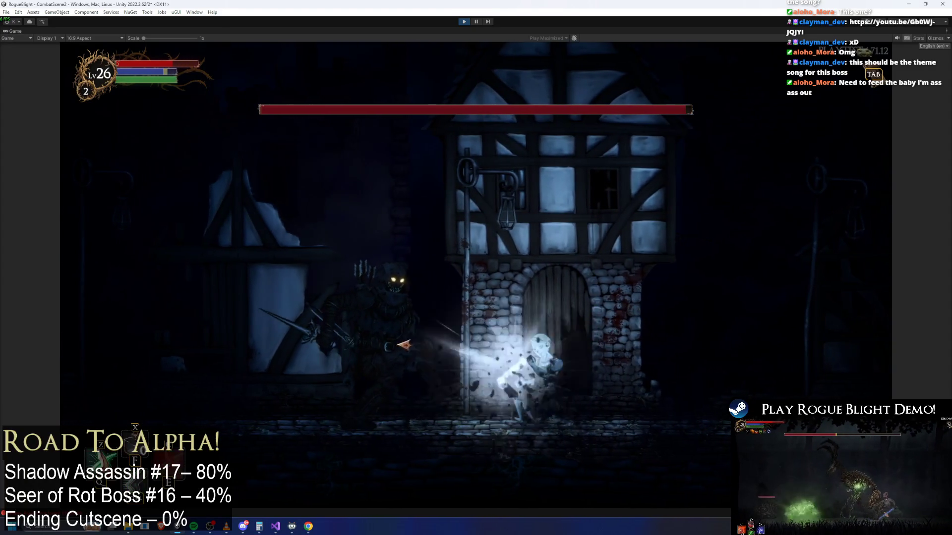
key(d)
click(605, 361)
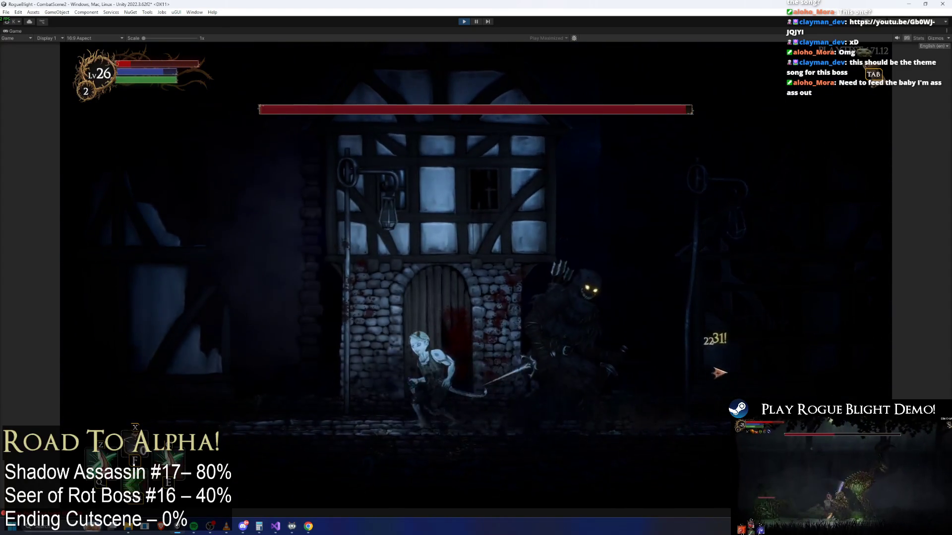
key(a)
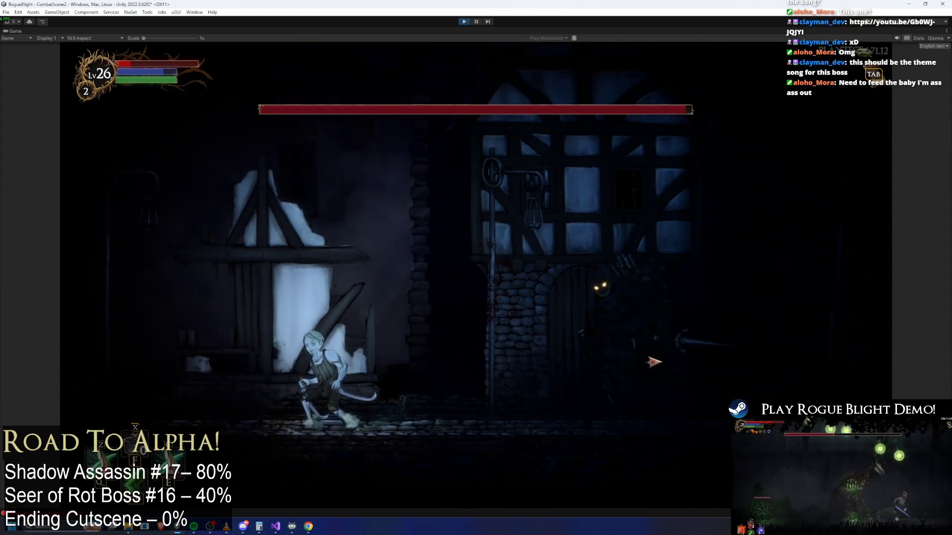
key(d)
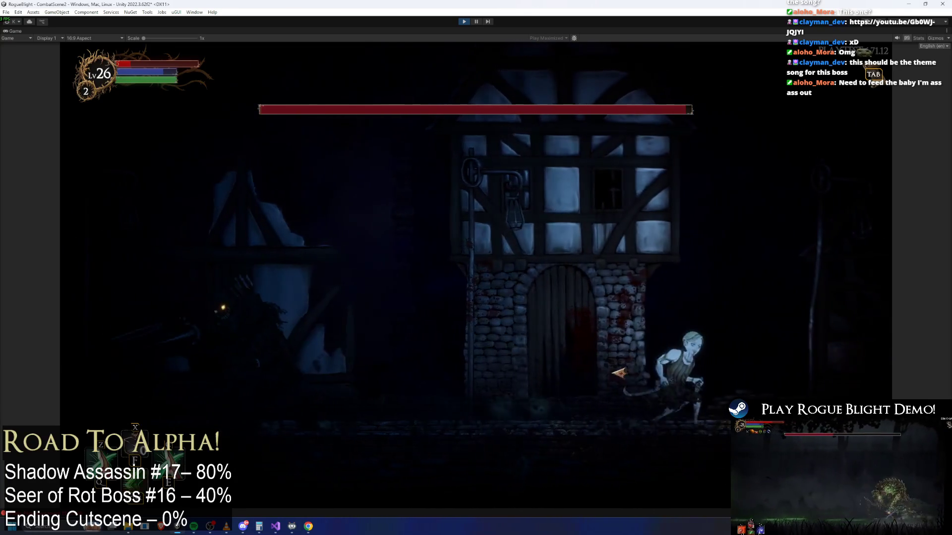
key(a)
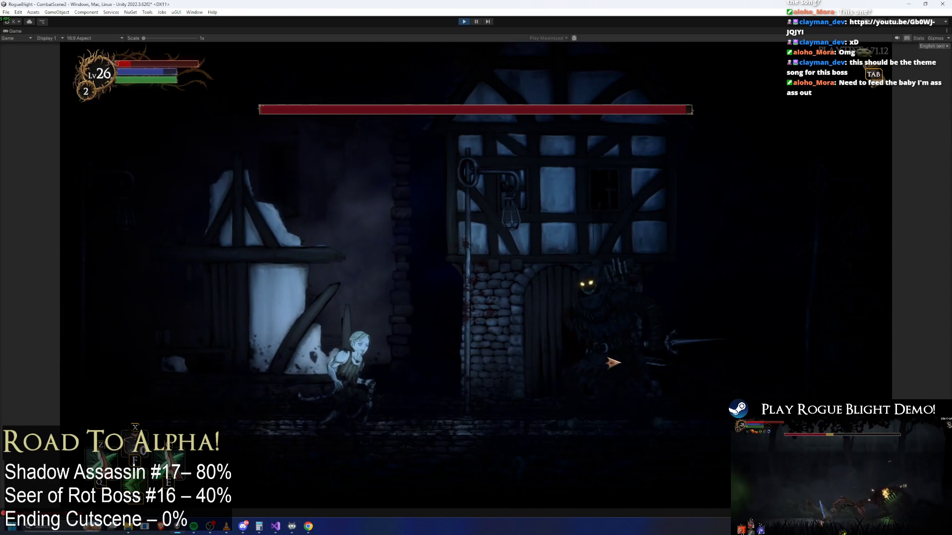
key(d)
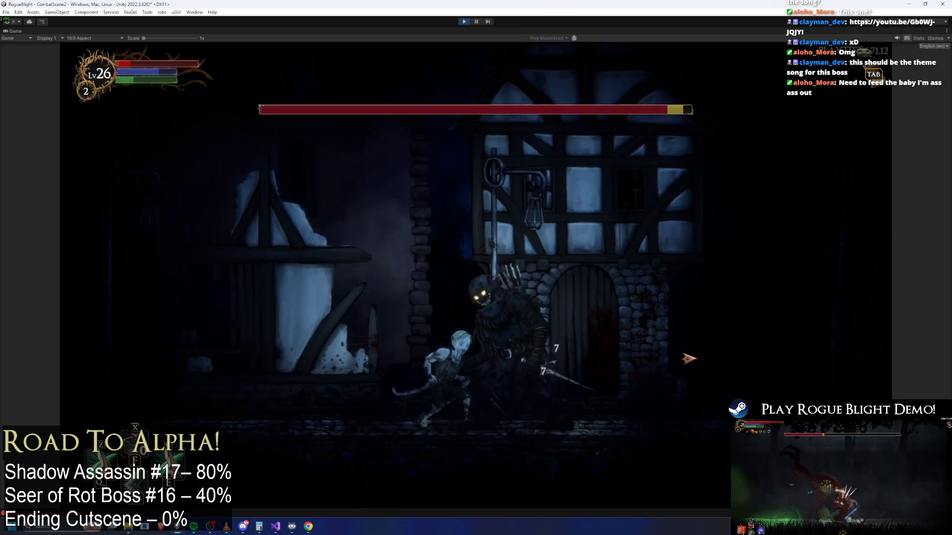
click(472, 378)
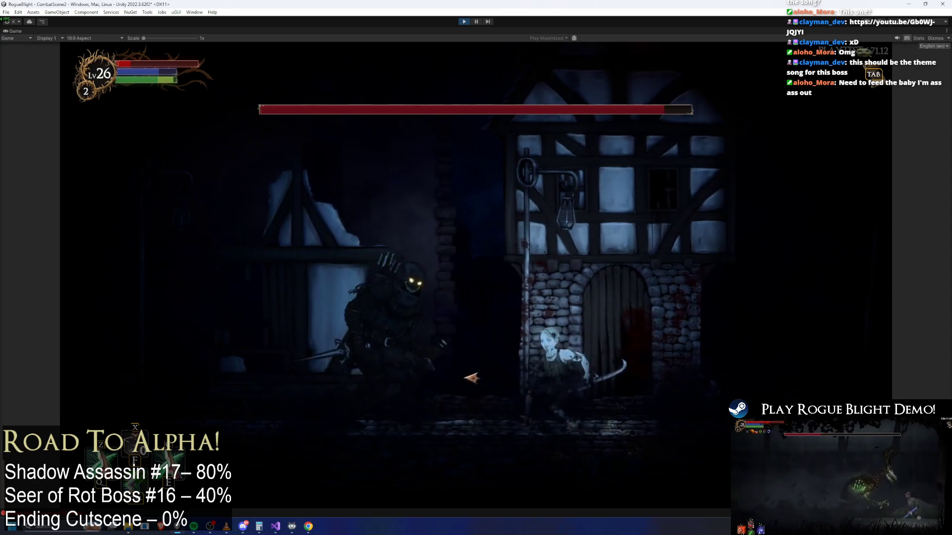
click(605, 376)
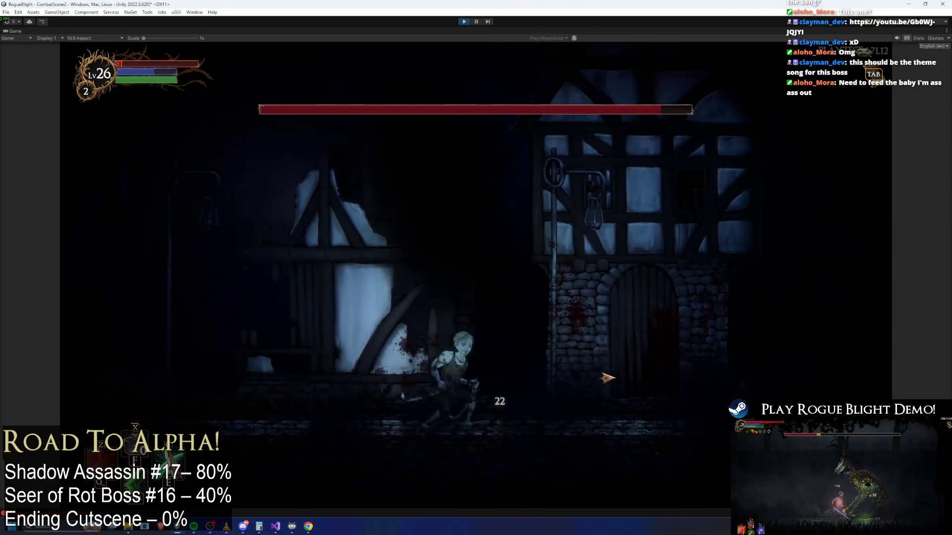
click(490, 376)
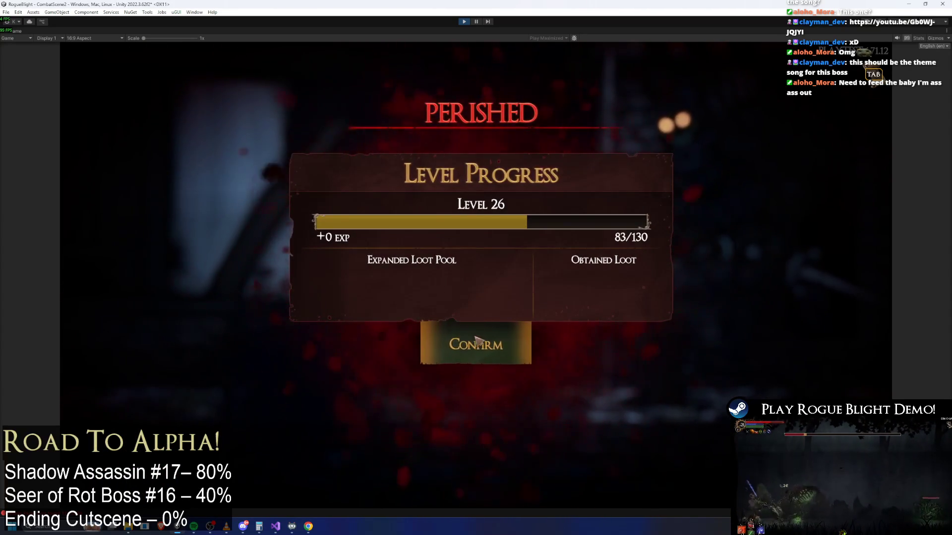
- Confirm the +0 EXP results, launch a difficulty 2 Story Mode map from the cart NPC, and dismiss the weapon prompt
click(476, 337)
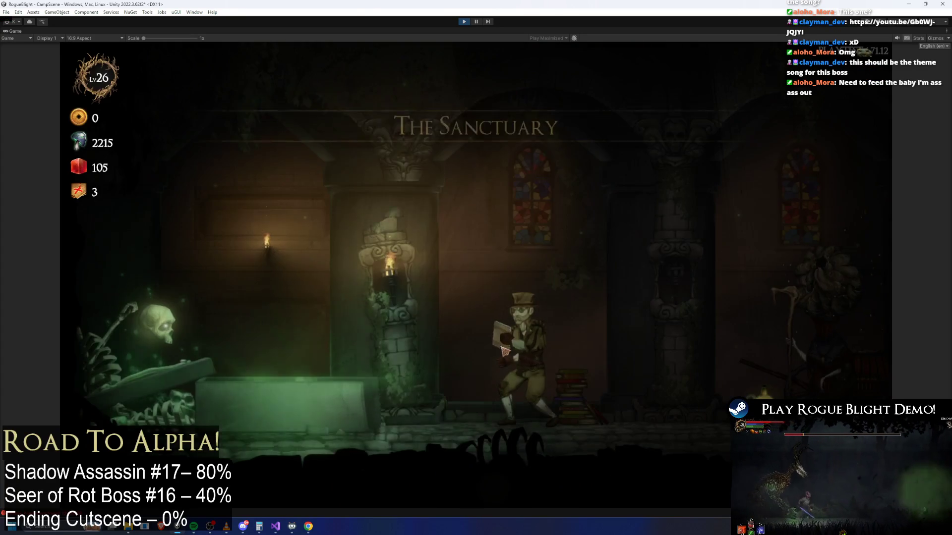
key(d)
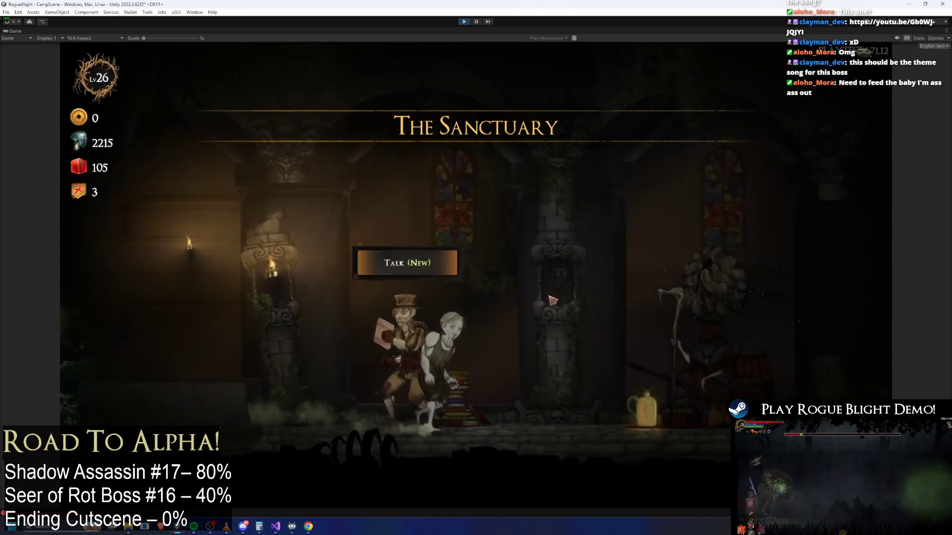
key(d)
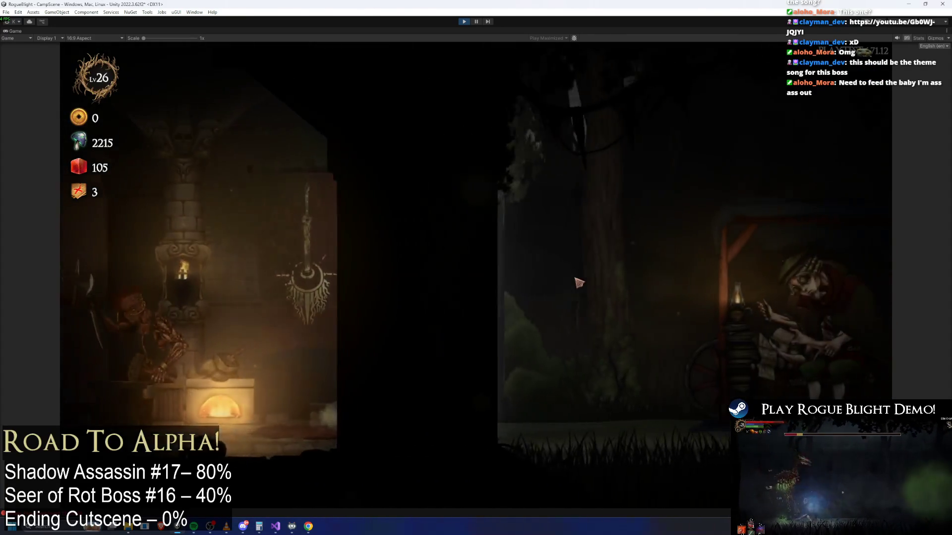
click(642, 159)
click(405, 218)
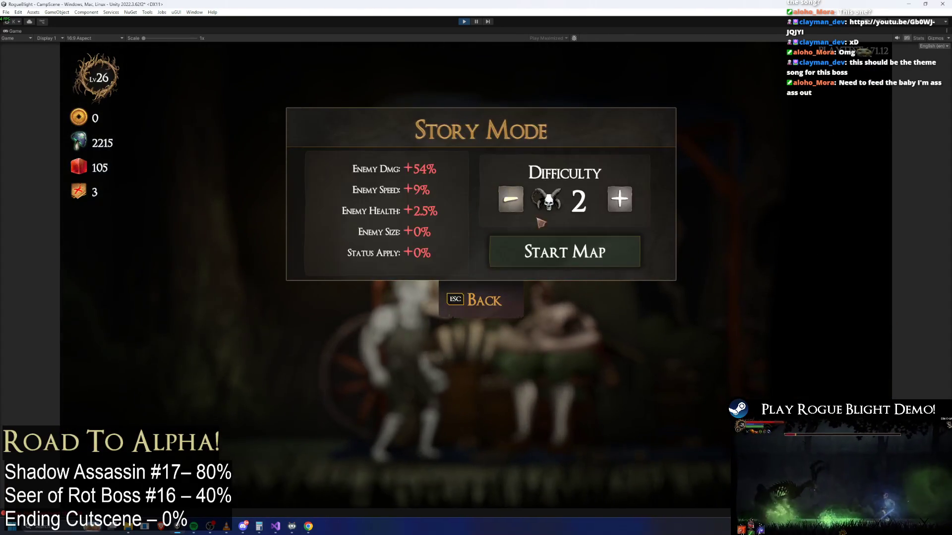
click(566, 244)
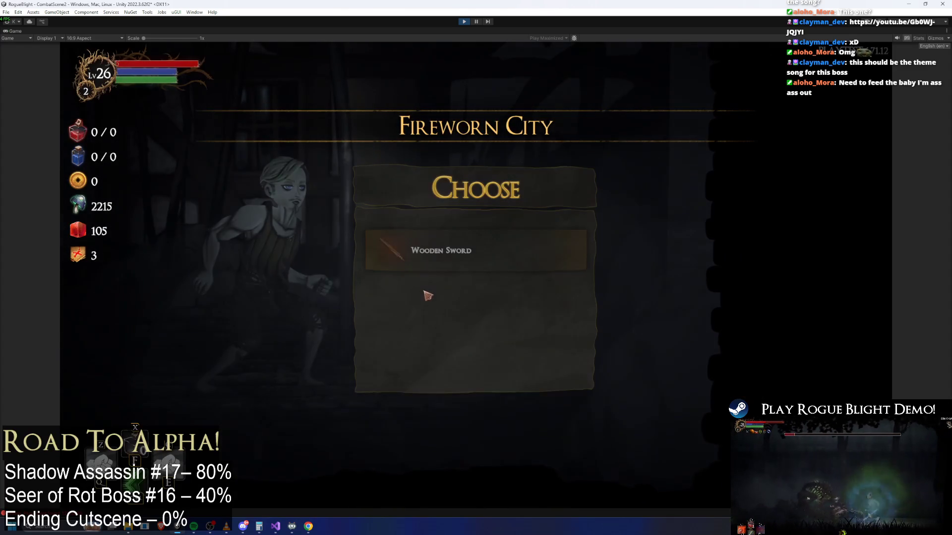
click(463, 263)
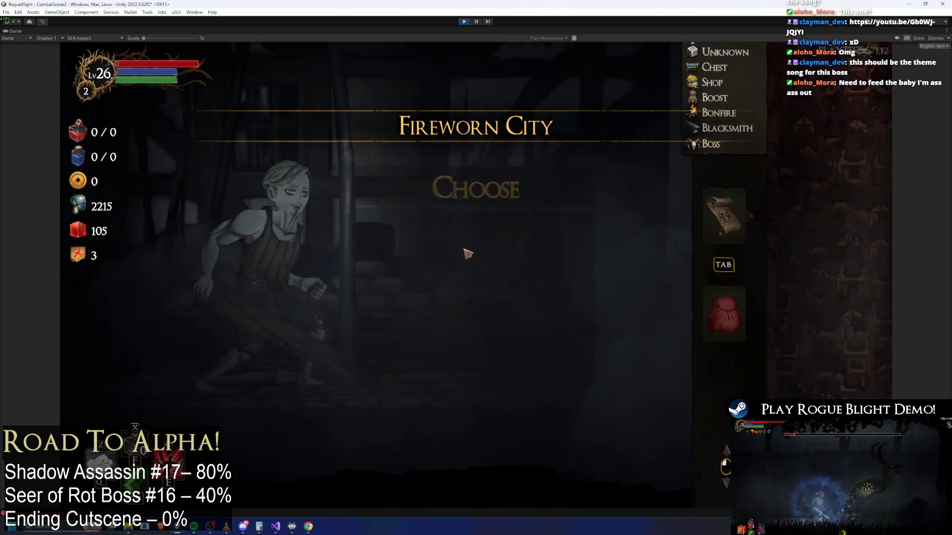
- Add all gear with cheats, equip the Parrying Dagger, then close the menus and run into Fireworn City
key(Tab)
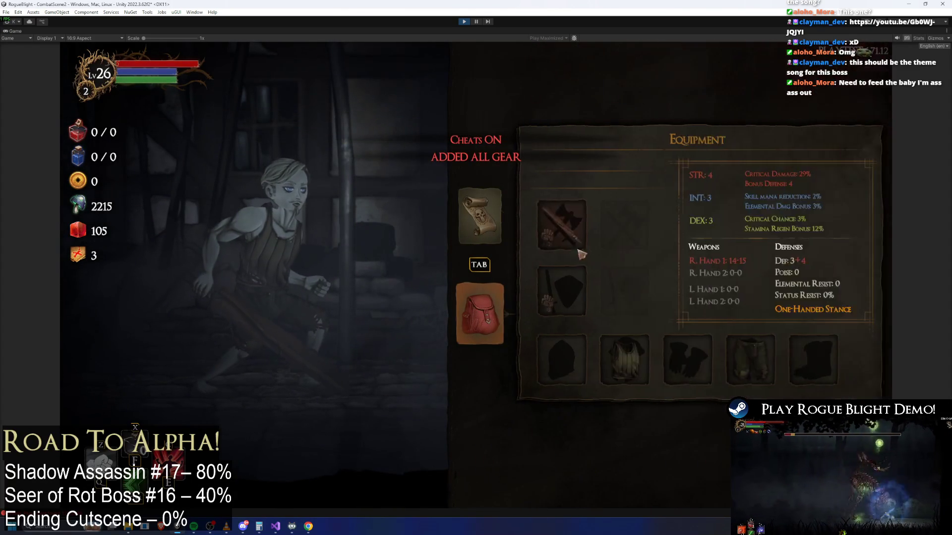
click(556, 218)
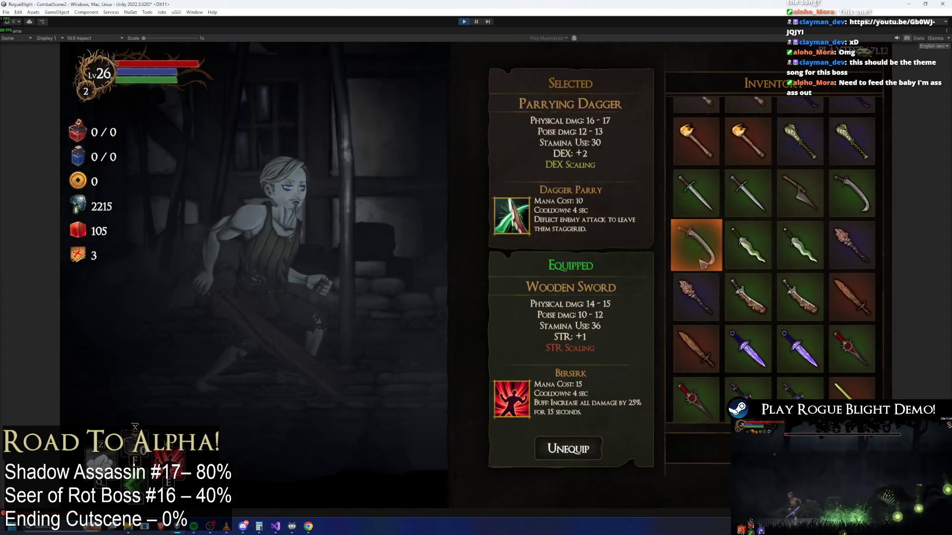
click(695, 248)
click(557, 218)
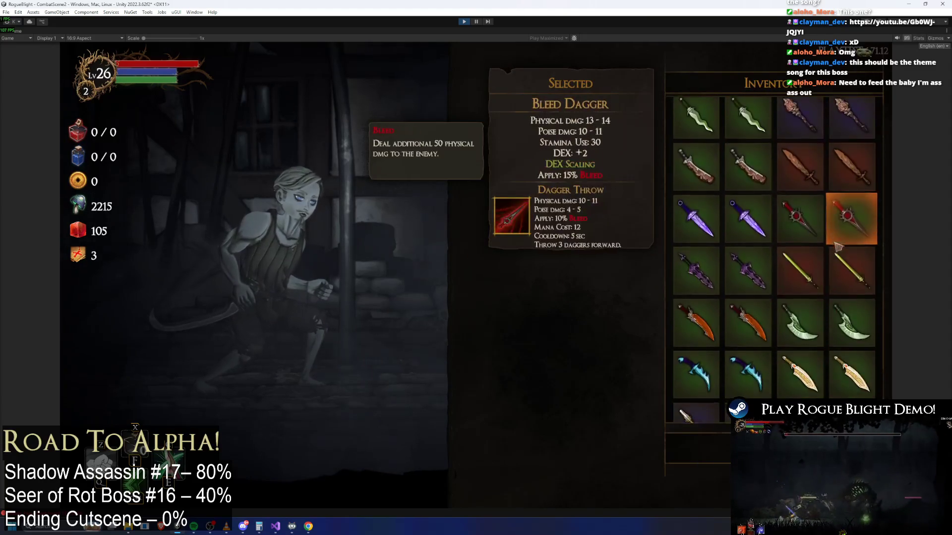
click(491, 216)
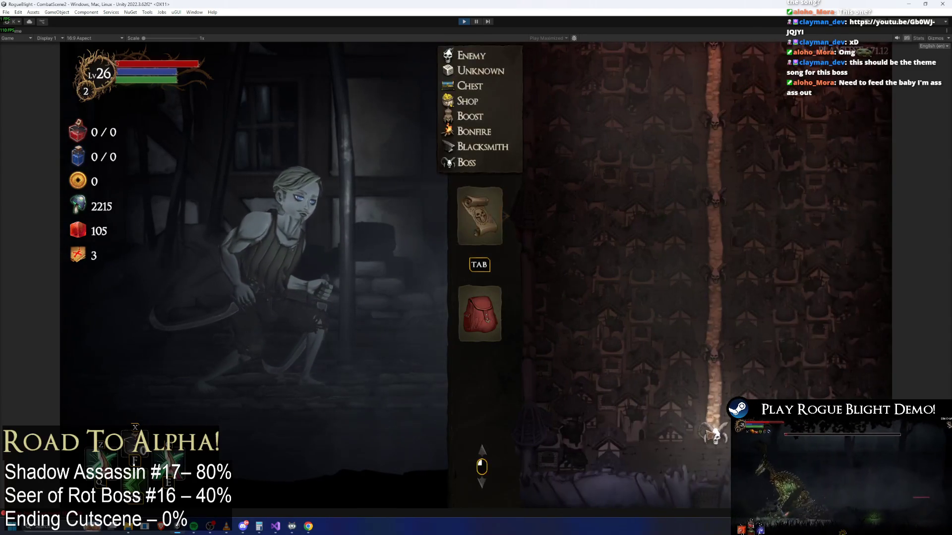
key(Escape)
key(d)
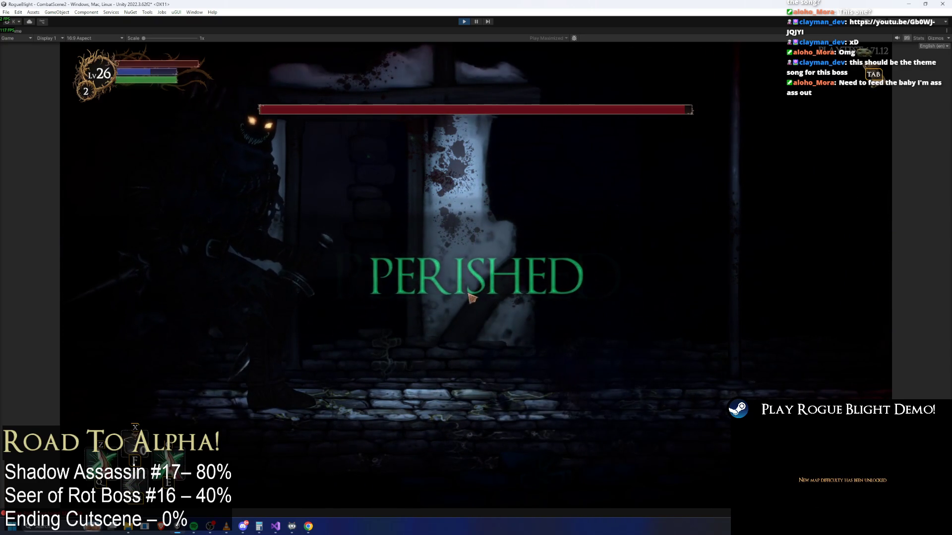
- Continue past the PERISHED screen after dying to the Shadow Assassin
click(491, 342)
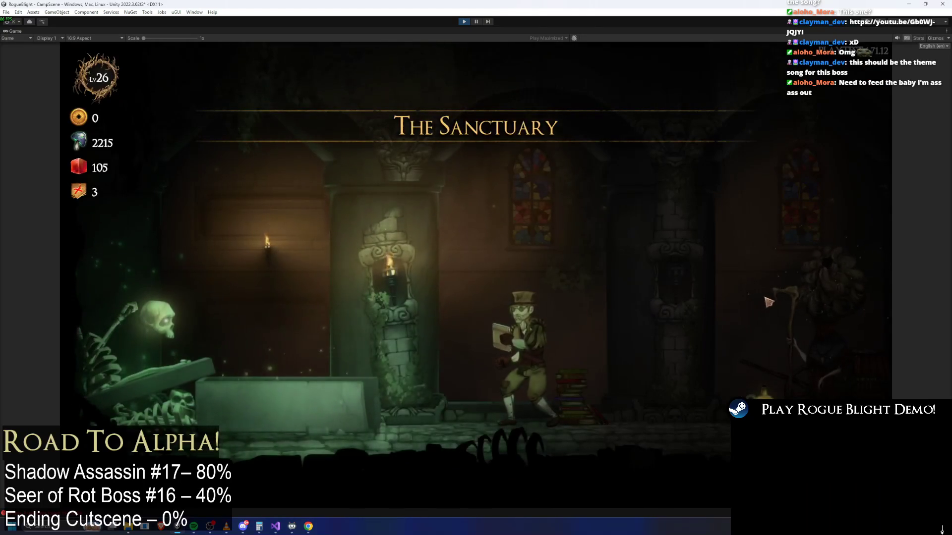
- Walk to the map NPC in The Sanctuary, start the Story Mode map, and dismiss the weapon prompt
key(a)
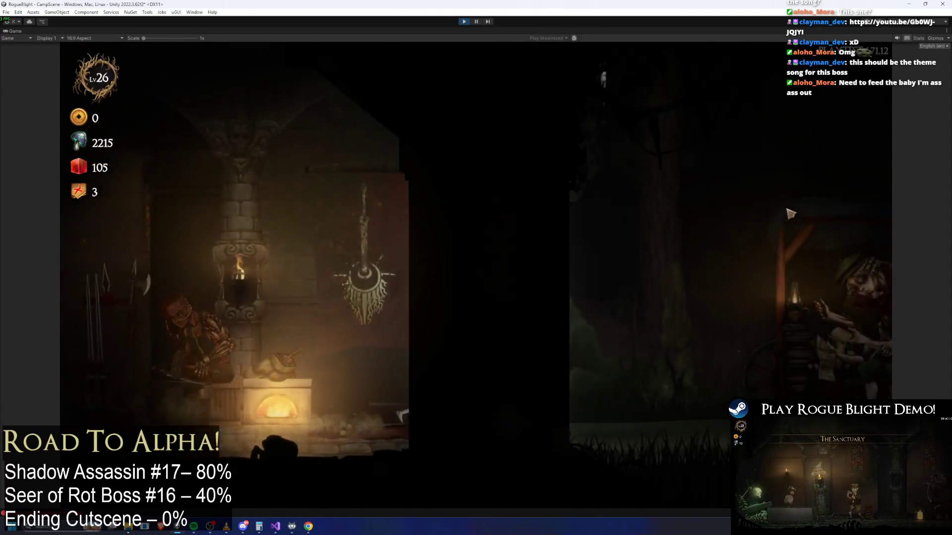
key(d)
key(e)
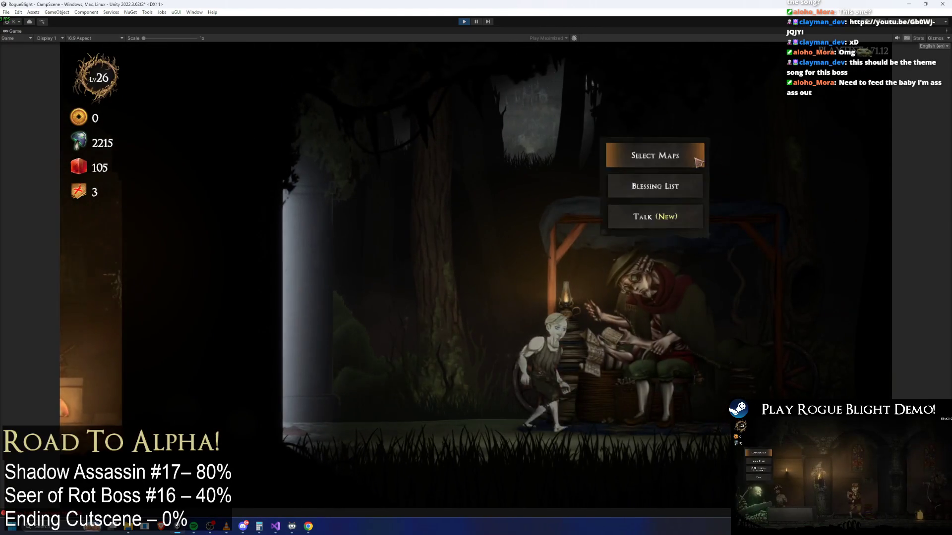
click(654, 152)
click(630, 251)
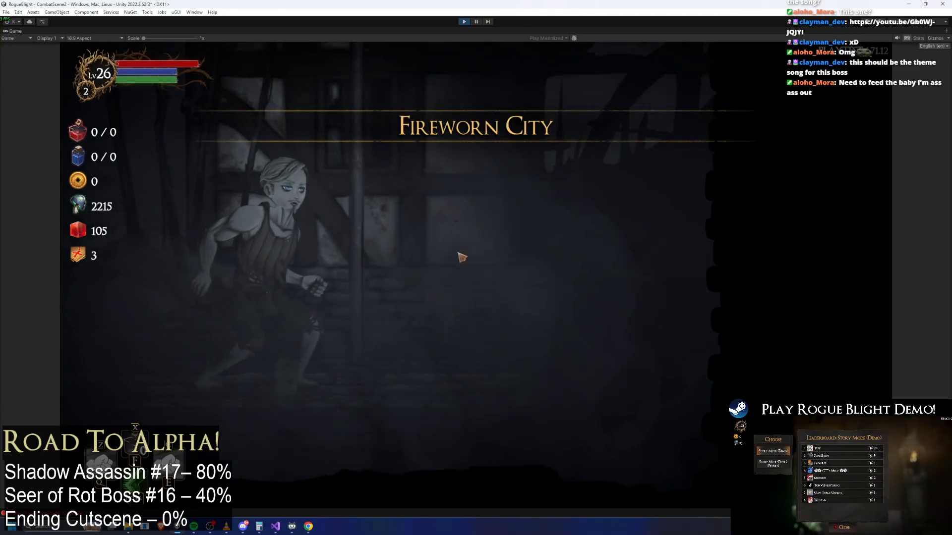
click(498, 255)
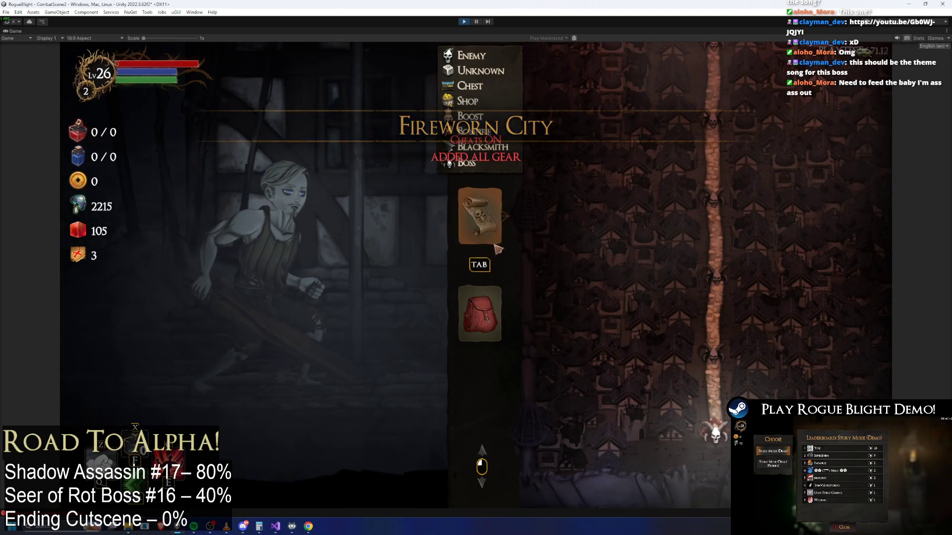
- Equip Parrying Daggers in both the right and left hands
click(479, 313)
click(562, 276)
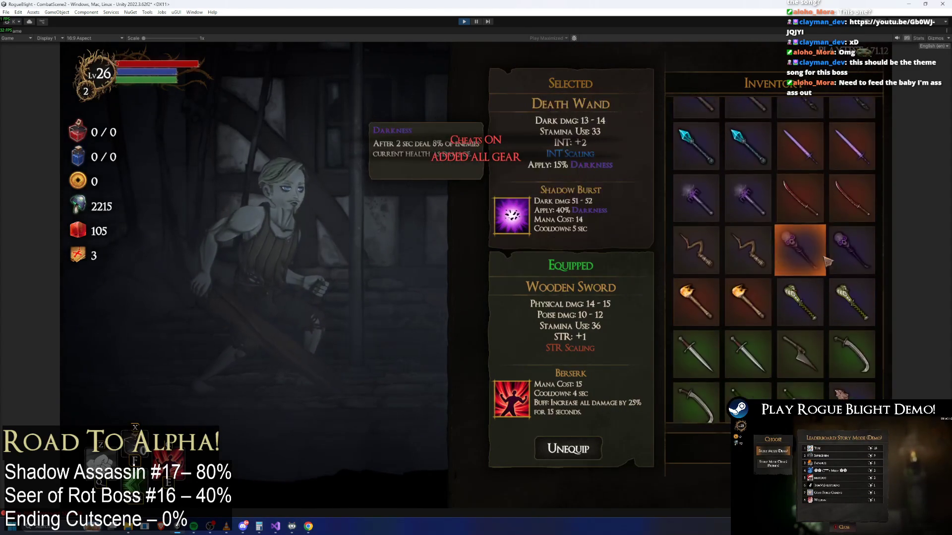
click(851, 361)
click(561, 291)
scroll(850, 262, down, 4)
click(876, 270)
- Put on the Hel's Zukin mask and Hel's Yoroi chest armour
click(562, 357)
scroll(858, 241, down, 2)
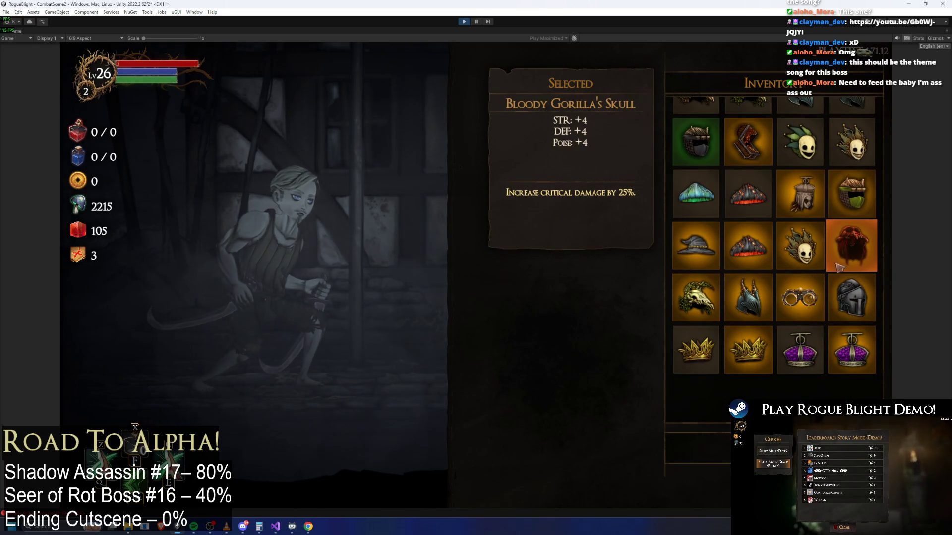
click(852, 194)
click(627, 357)
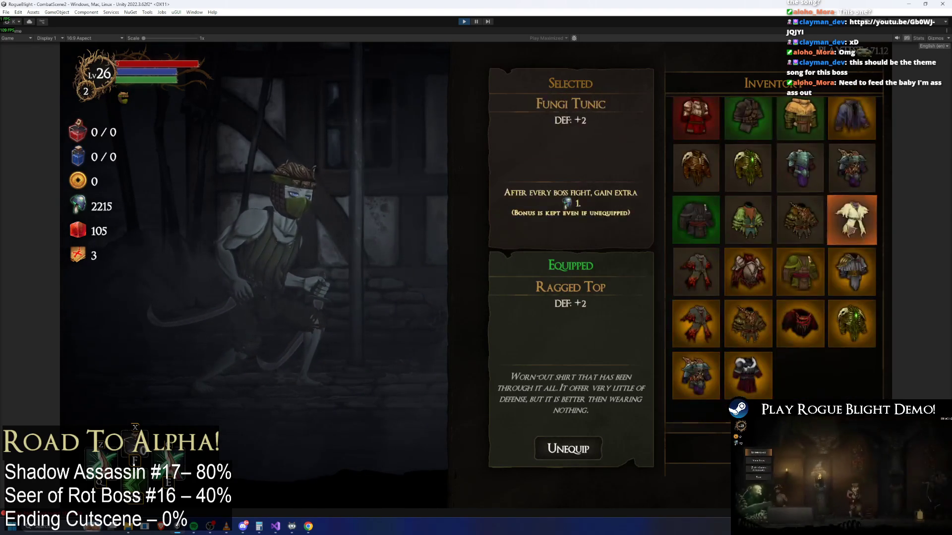
click(809, 282)
- Equip the ninja gloves, leggings and Hel's Tabi boots, then close the menus
click(691, 357)
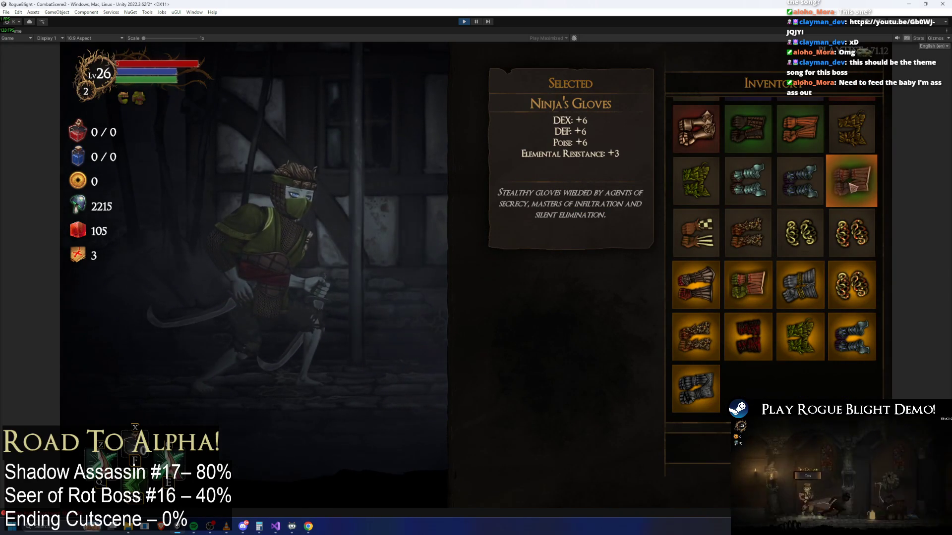
click(752, 296)
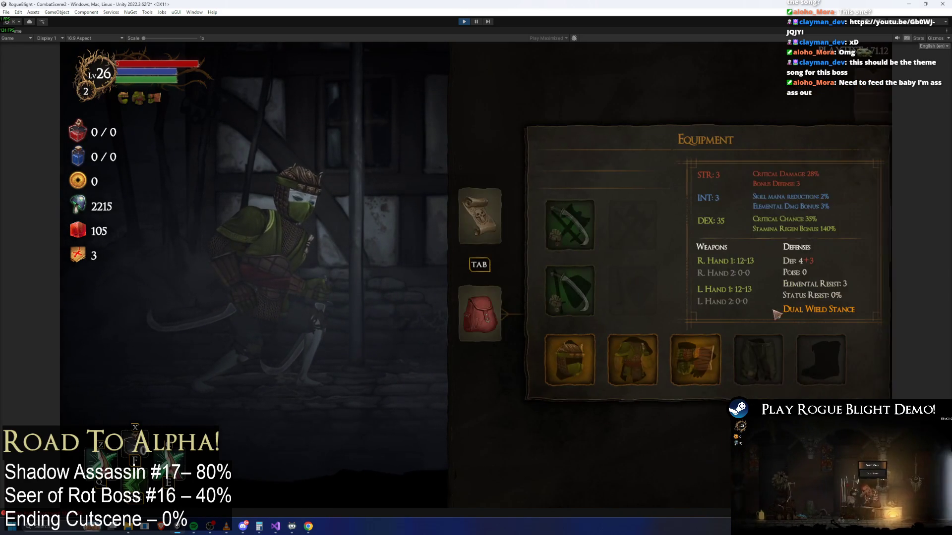
click(783, 360)
click(796, 272)
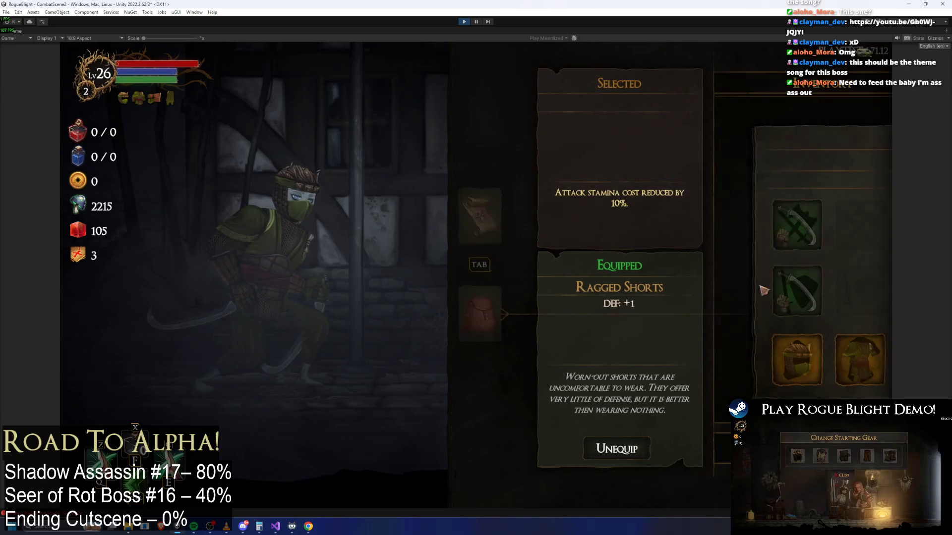
click(818, 361)
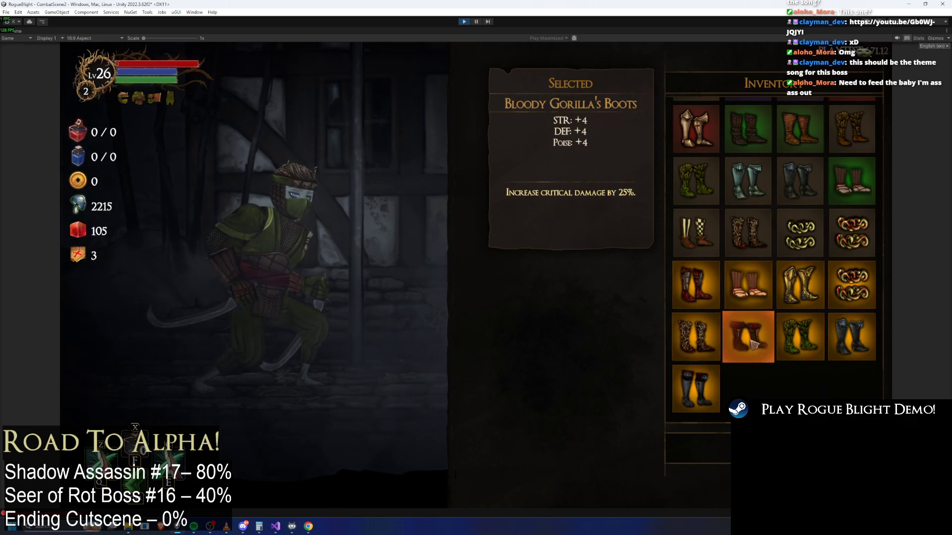
click(743, 293)
key(Escape)
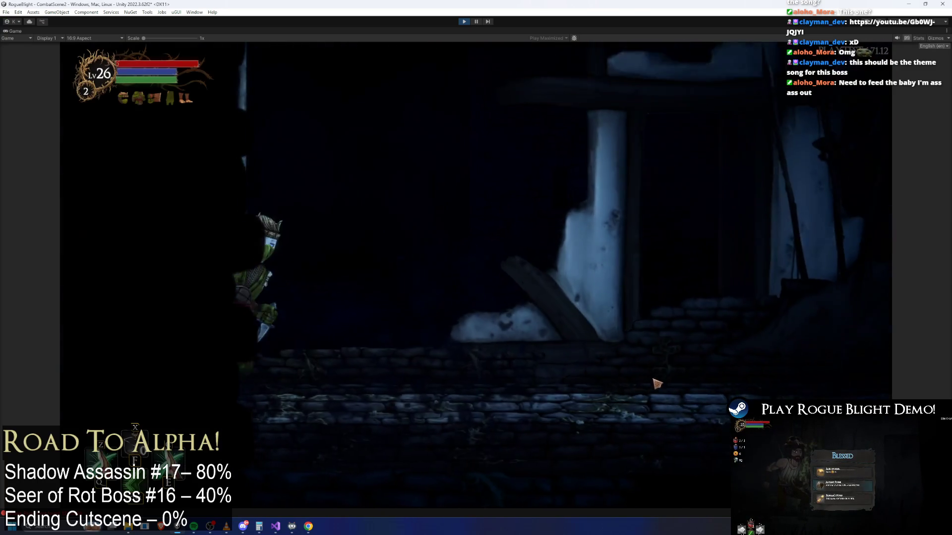
- Advance through the arena and land four slashes on the Shadow Assassin
key(d)
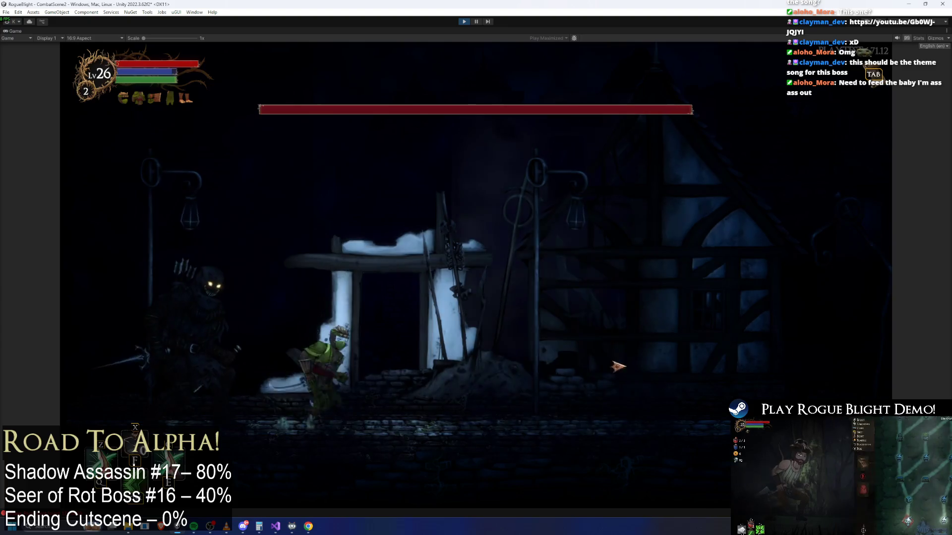
key(x)
key(x)
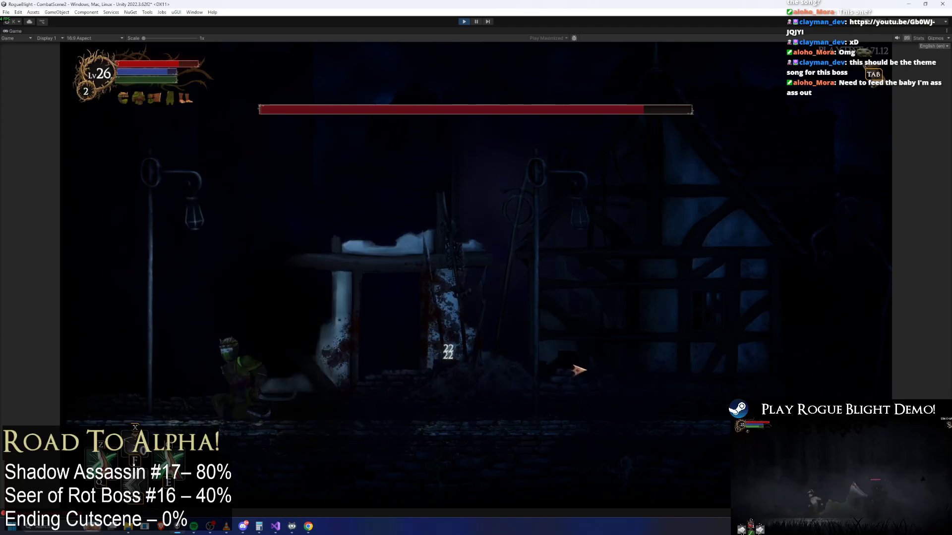
key(Right)
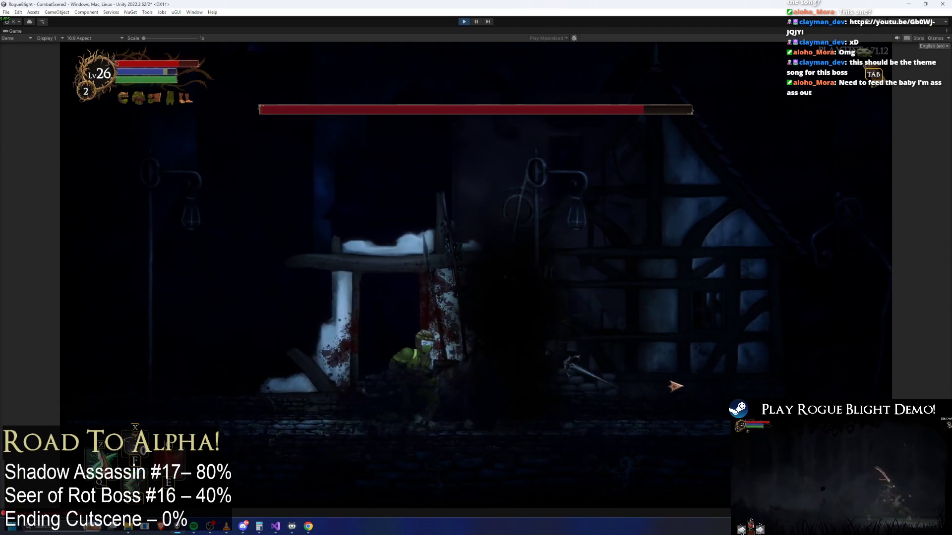
key(Right)
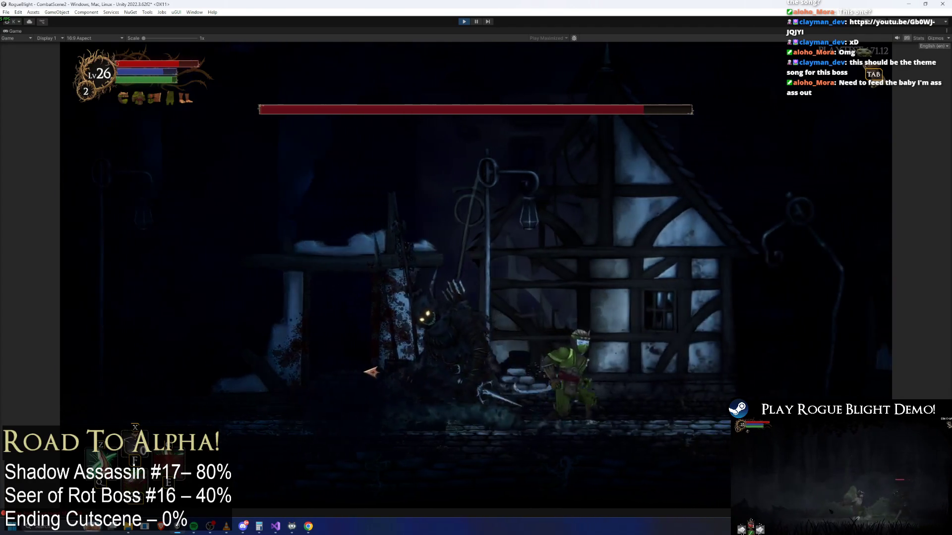
click(368, 360)
click(369, 359)
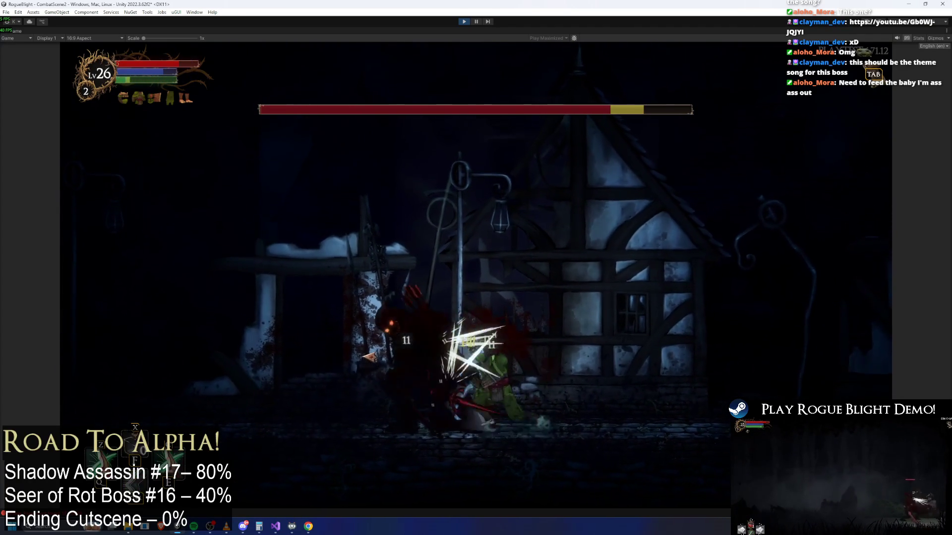
click(388, 355)
click(412, 362)
- Dodge left and right around the boss near the house to avoid its attacks
key(a)
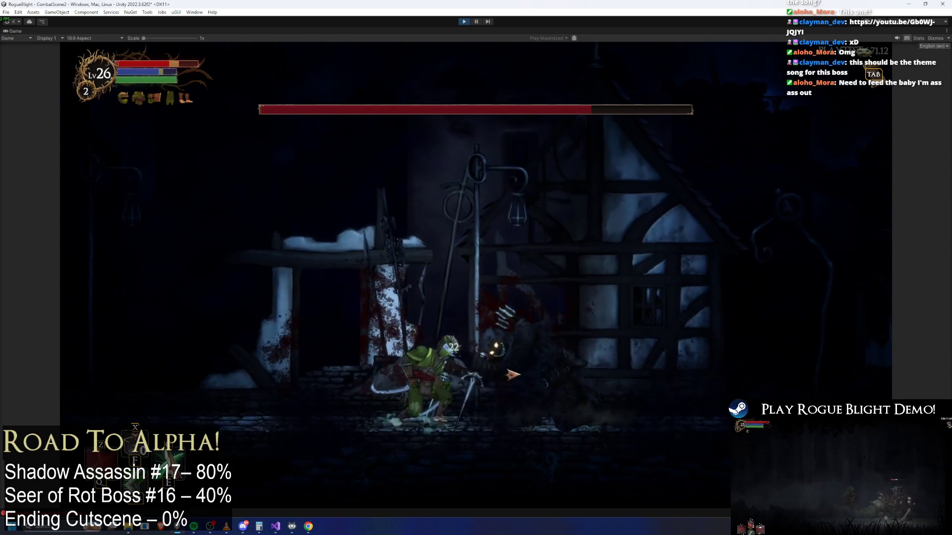
key(d)
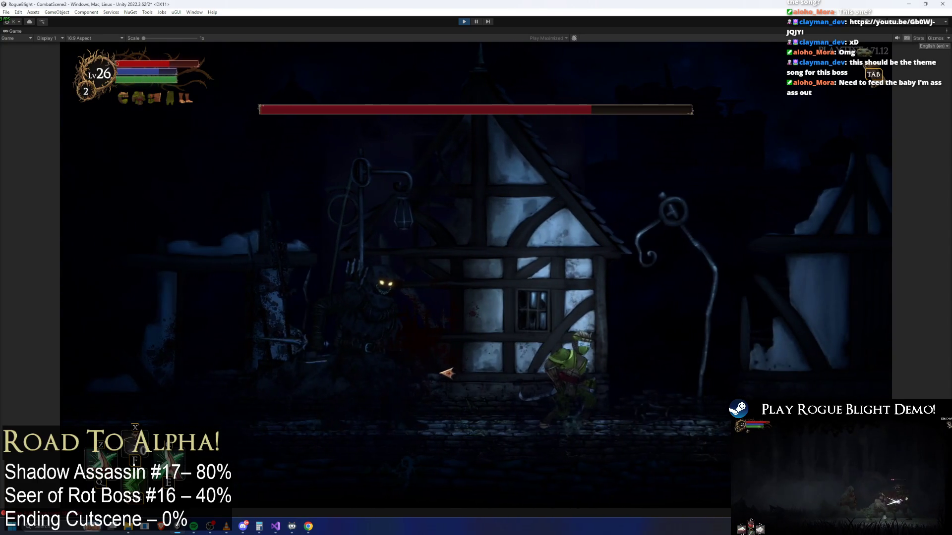
key(a)
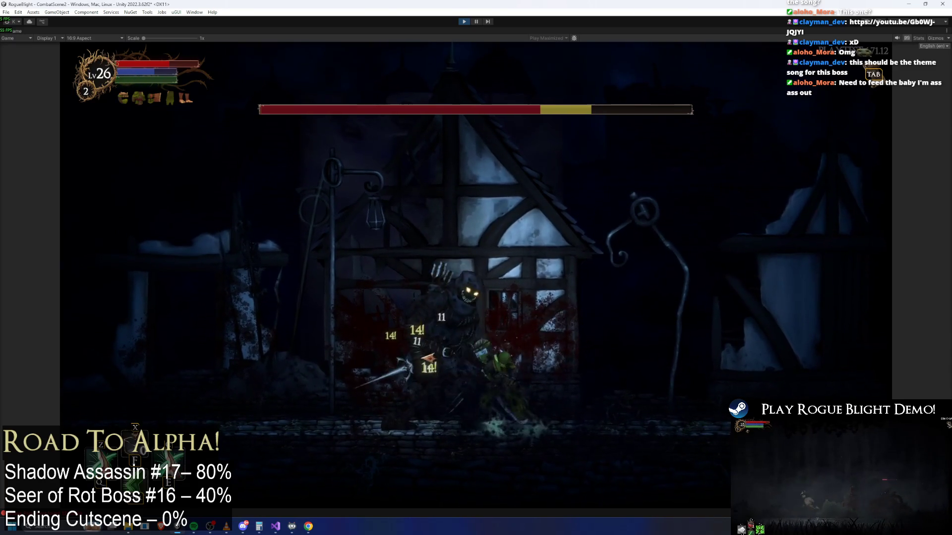
key(a)
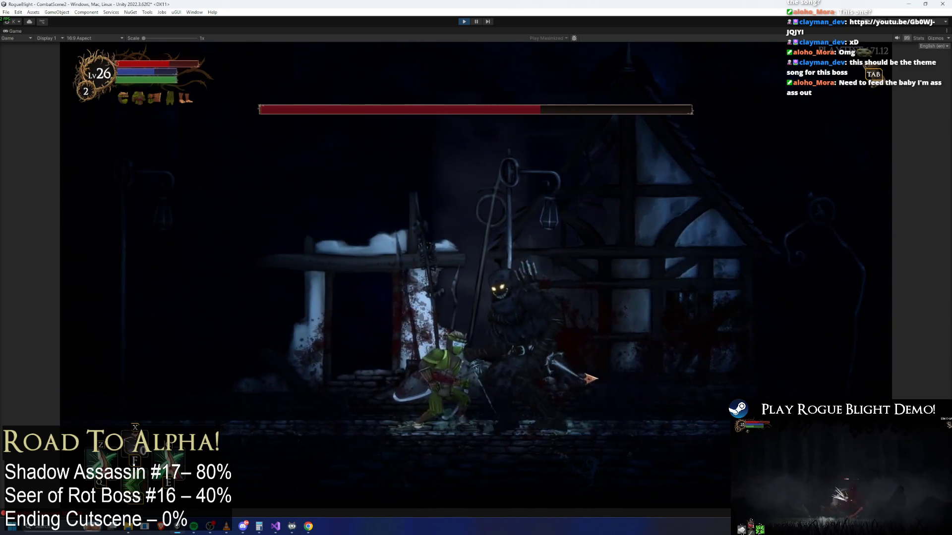
key(a)
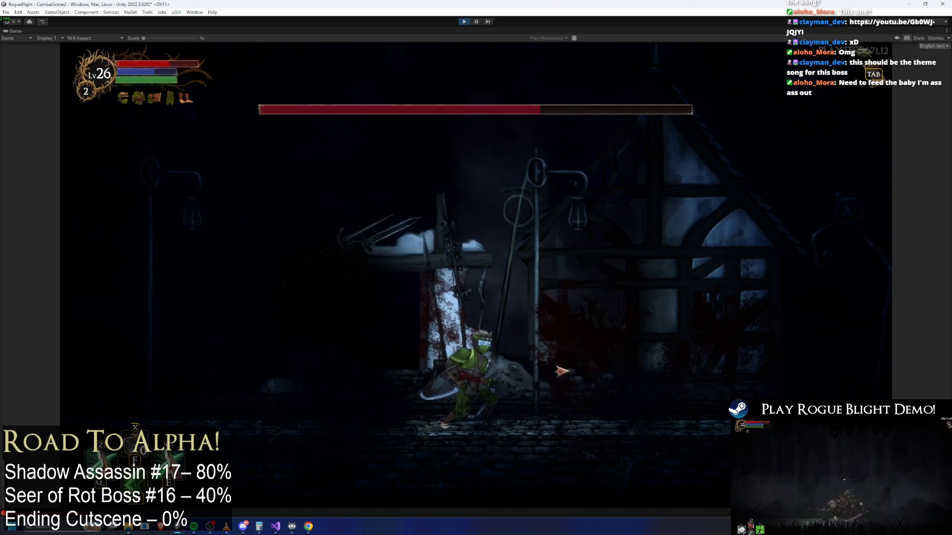
key(a)
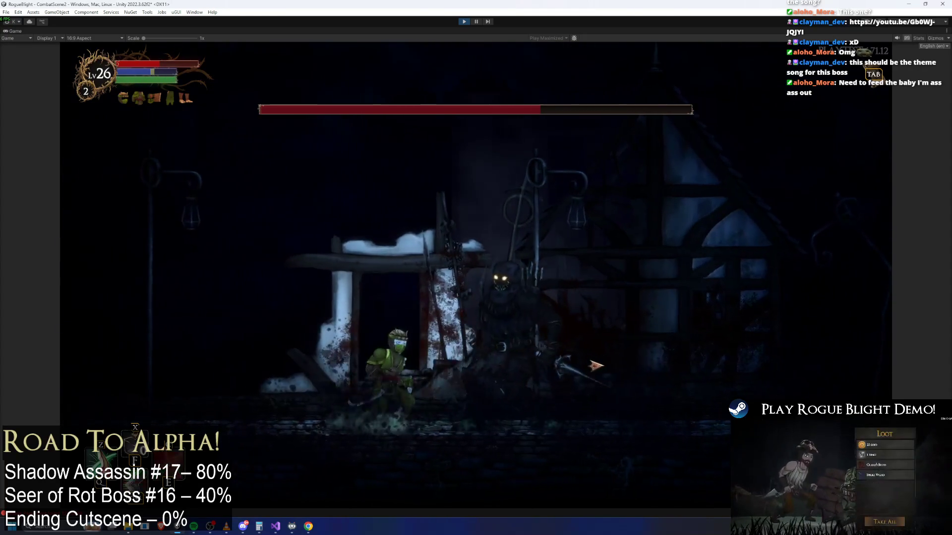
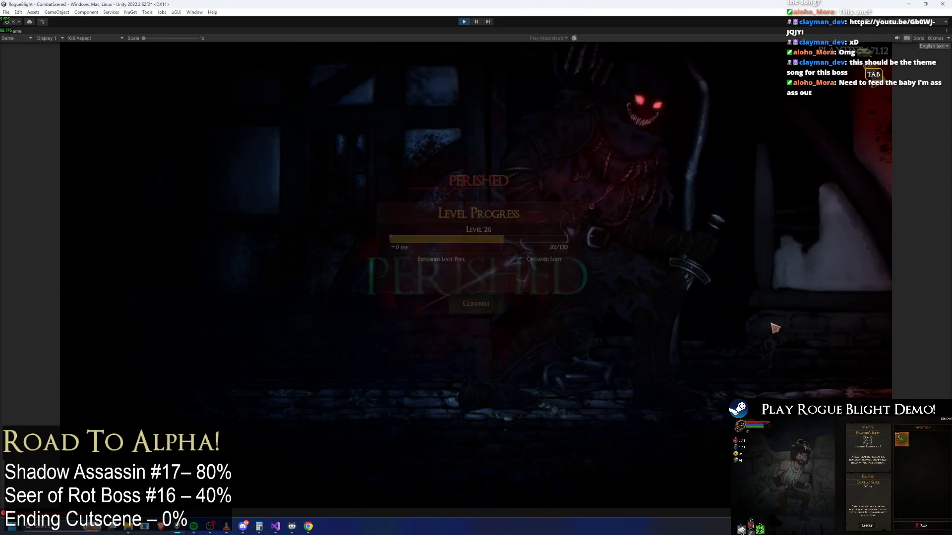
- Confirm Level Progress, walk back through camp to the map vendor, and launch a Story Mode run at difficulty 0
click(495, 340)
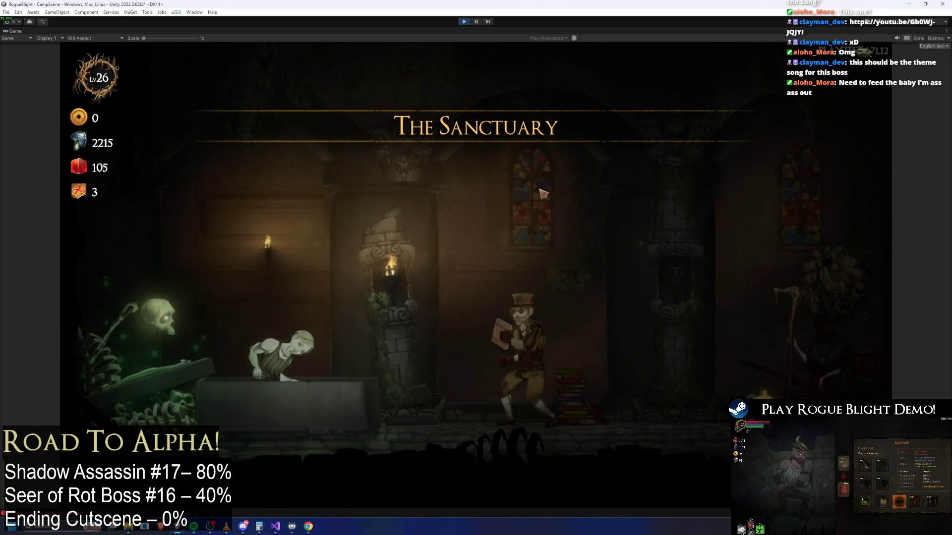
key(d)
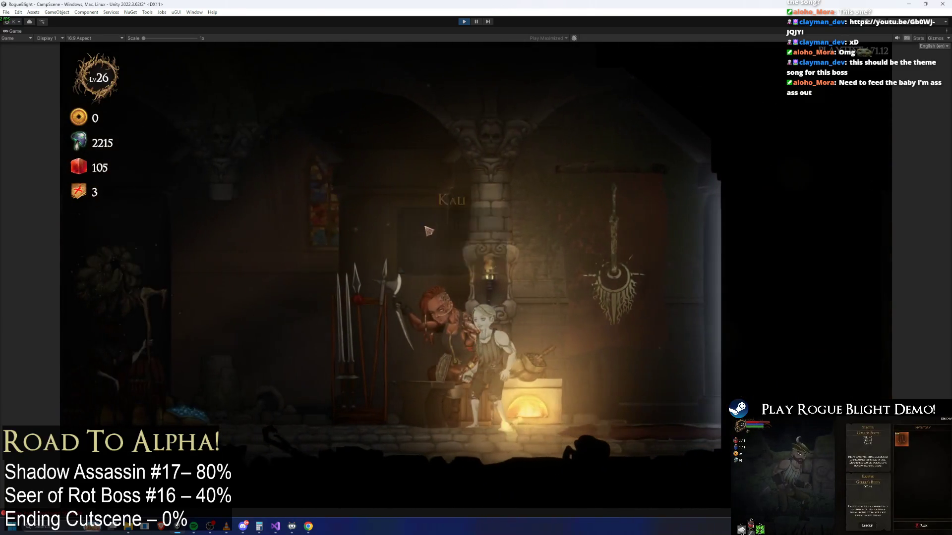
click(459, 226)
key(Escape)
key(a)
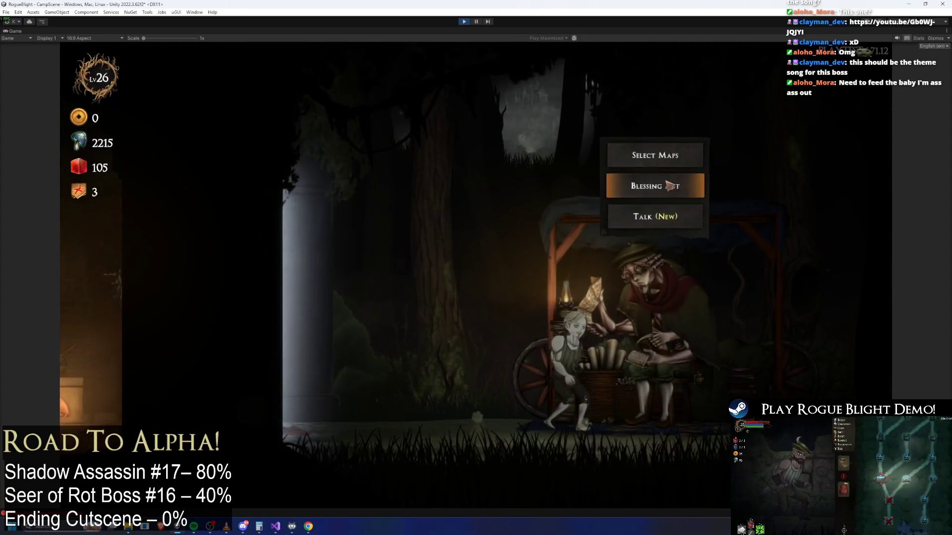
key(Return)
key(Return)
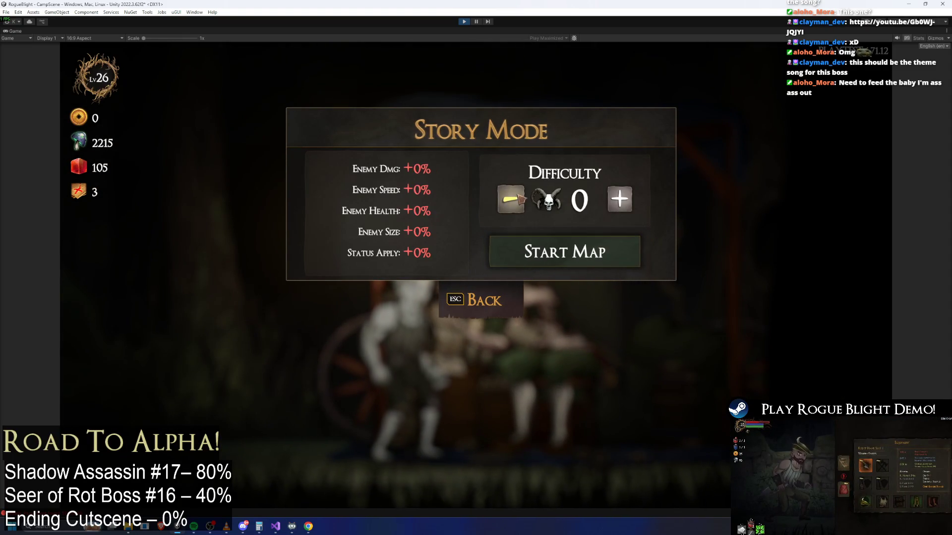
click(615, 254)
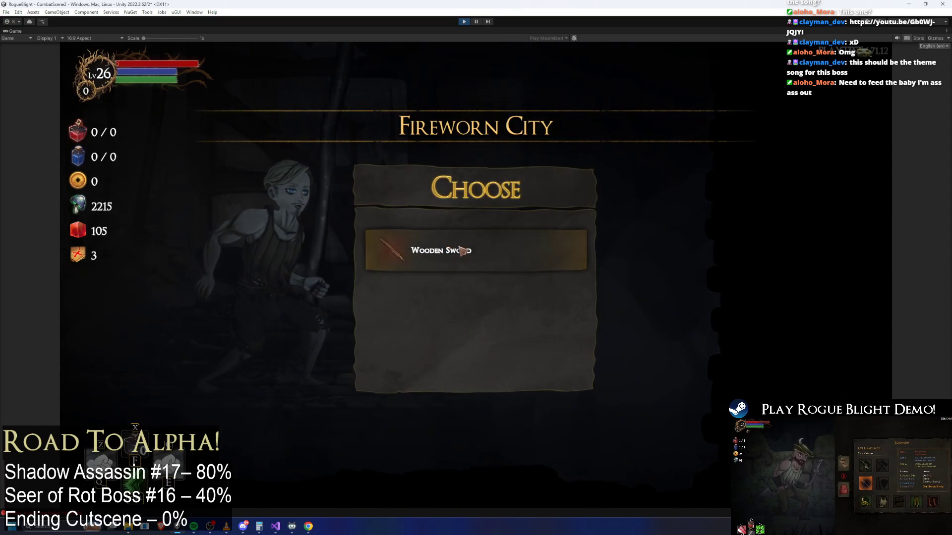
- Enter Fireworn City as the Wanderer, browse the unlocked weapons in the equipment inventory, and resume play
click(461, 254)
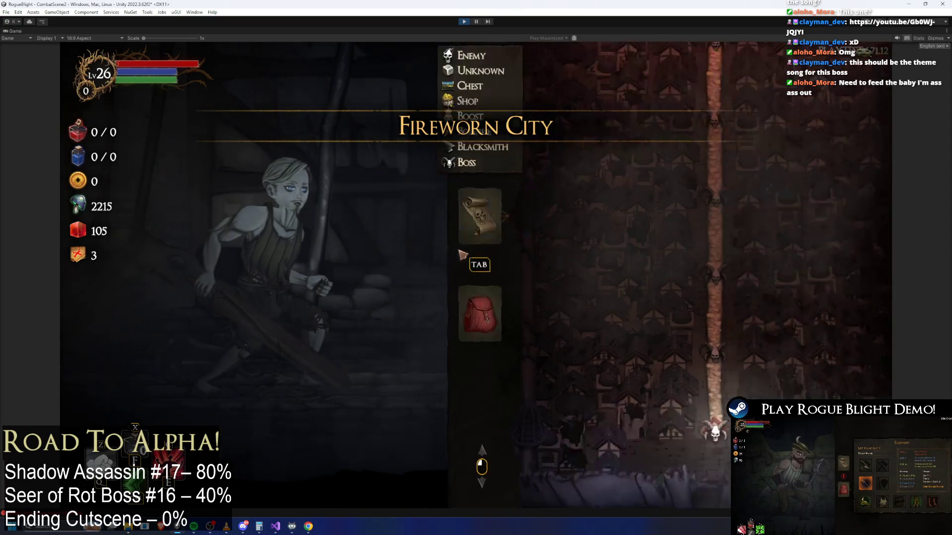
click(508, 315)
click(558, 223)
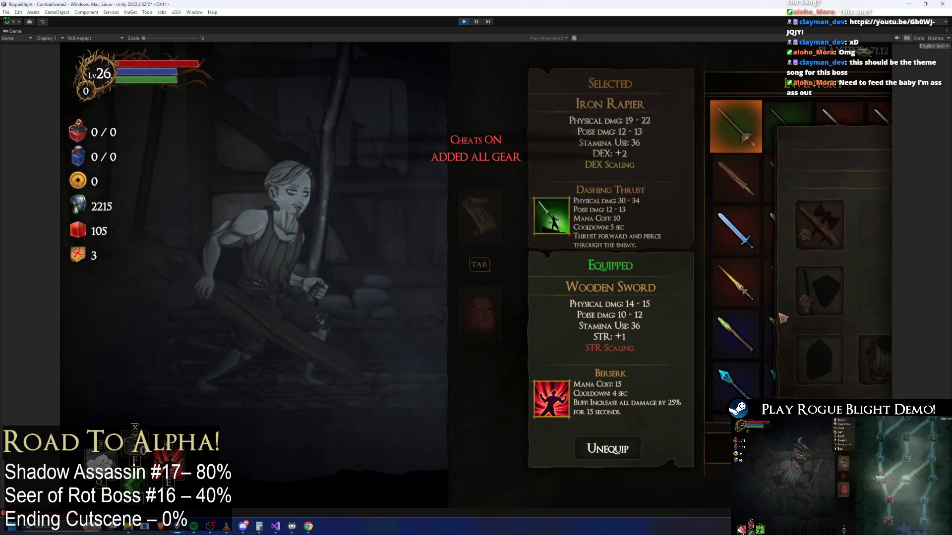
scroll(801, 240, up, 5)
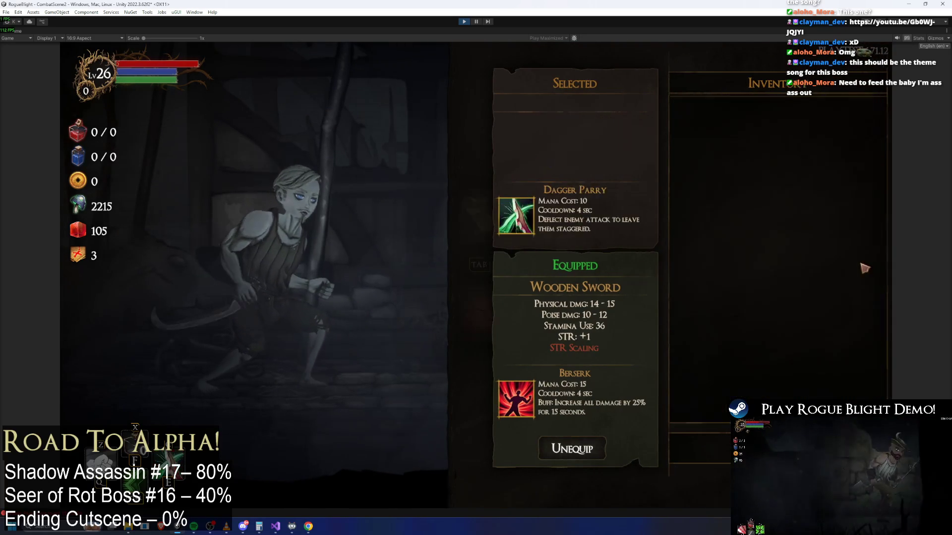
scroll(773, 248, down, 5)
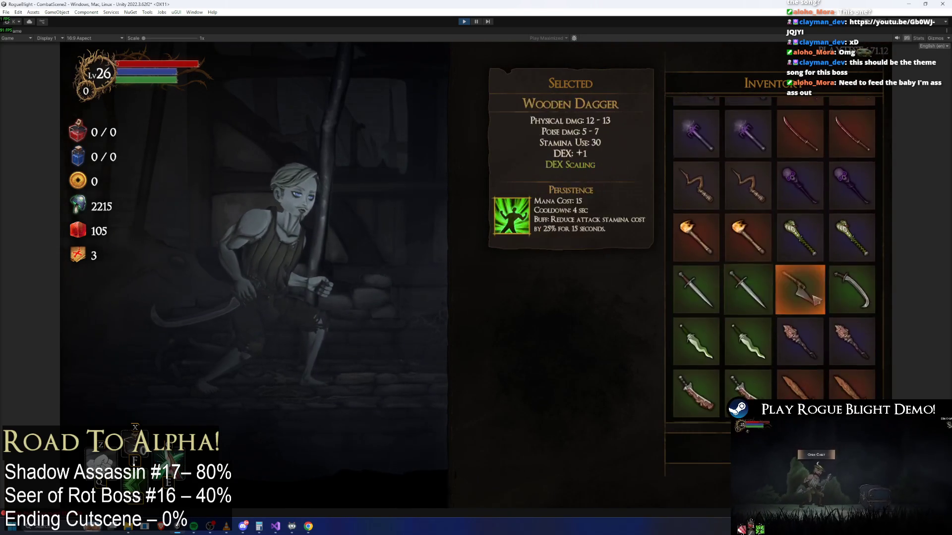
key(Escape)
key(Escape)
key(Tab)
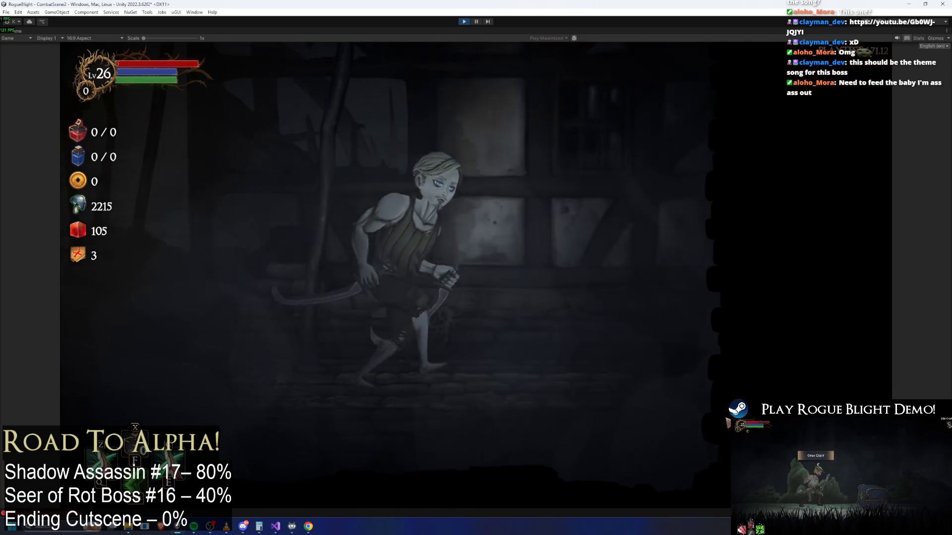
- Run into the arena and trade blows with the Shadow Assassin while dodging its attacks
key(d)
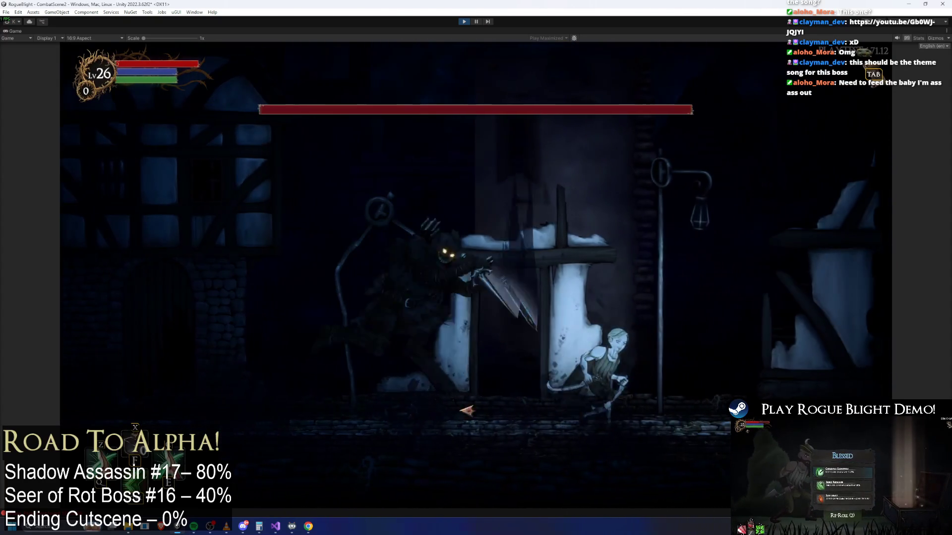
key(a)
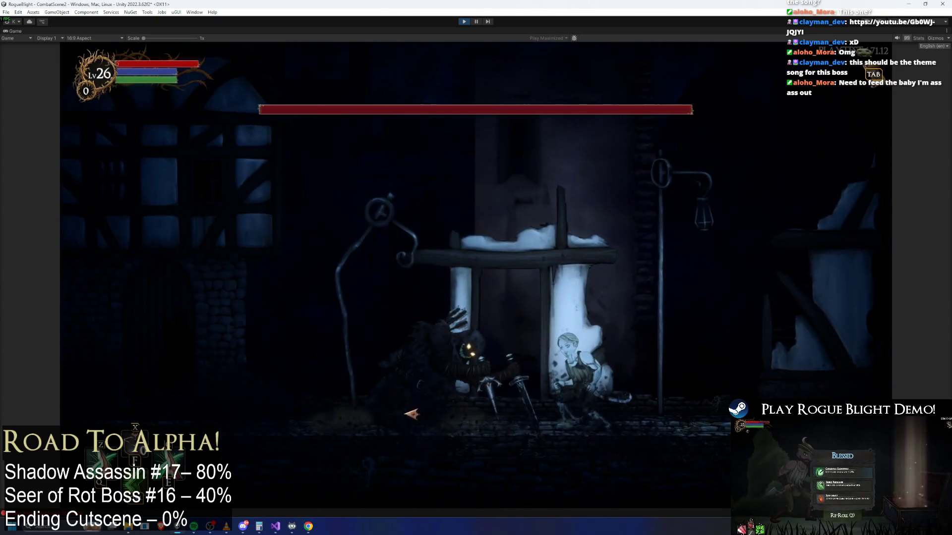
key(d)
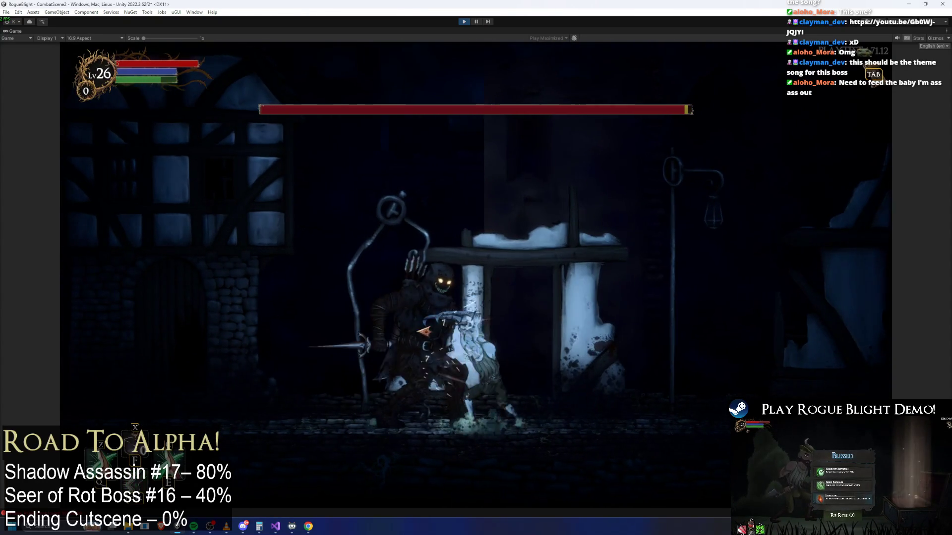
key(a)
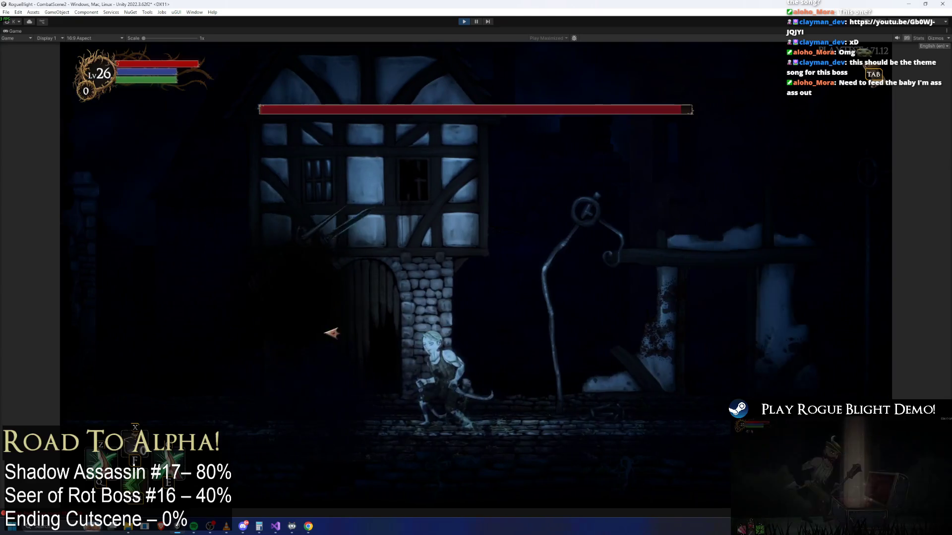
key(a)
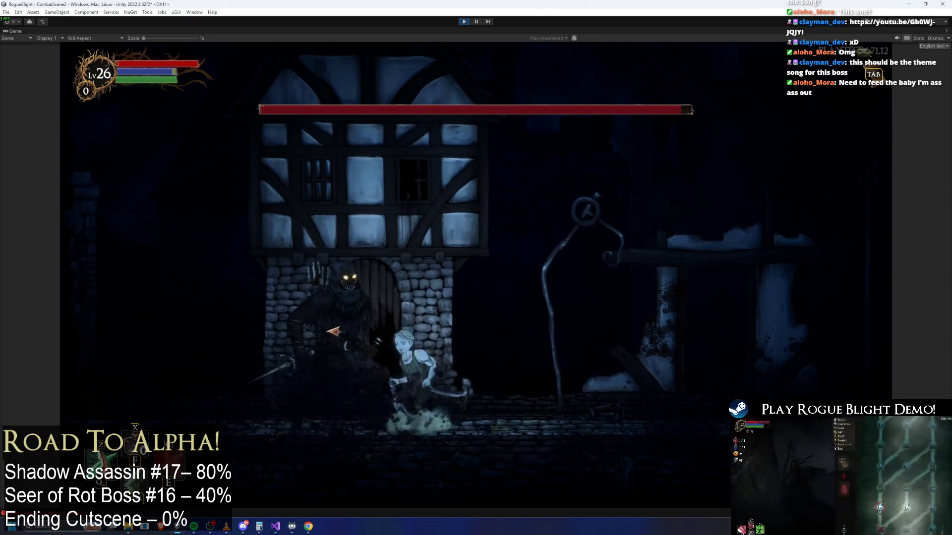
key(j)
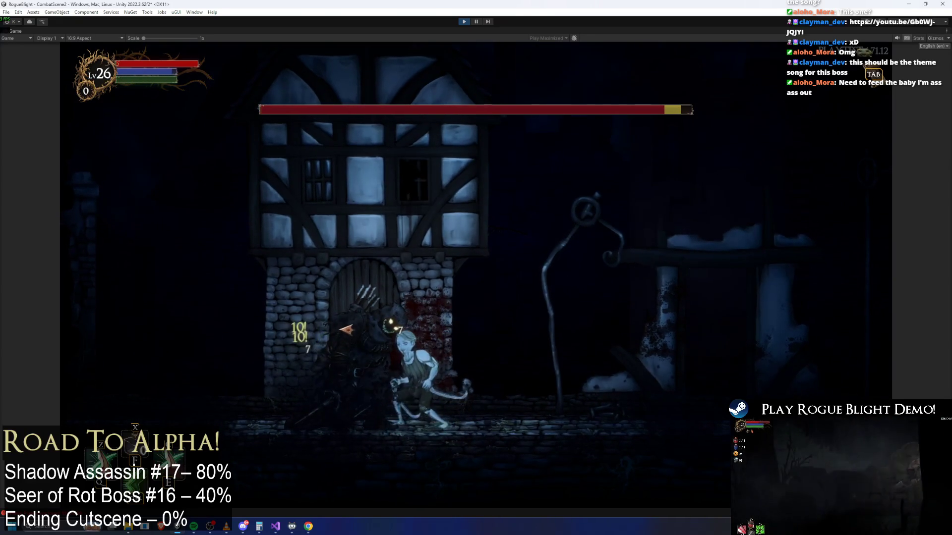
key(j)
key(j)
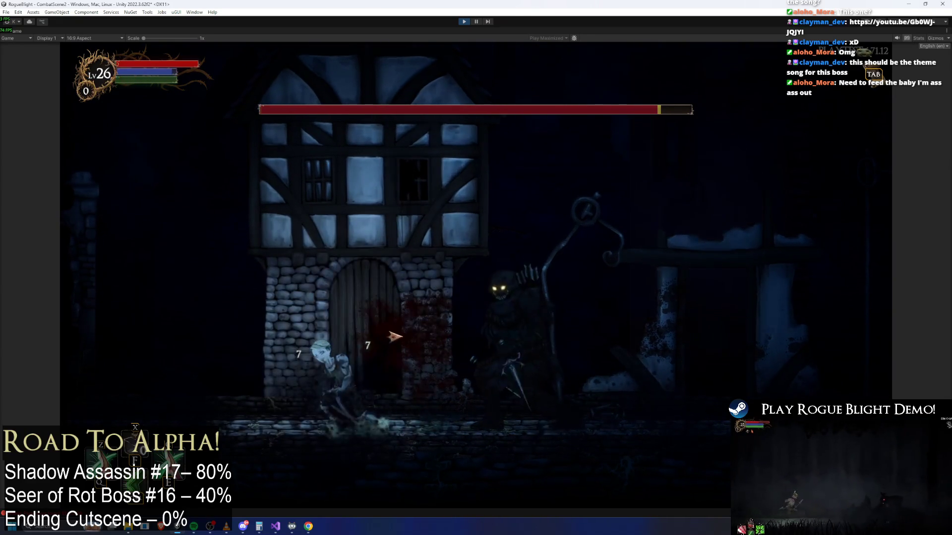
key(j)
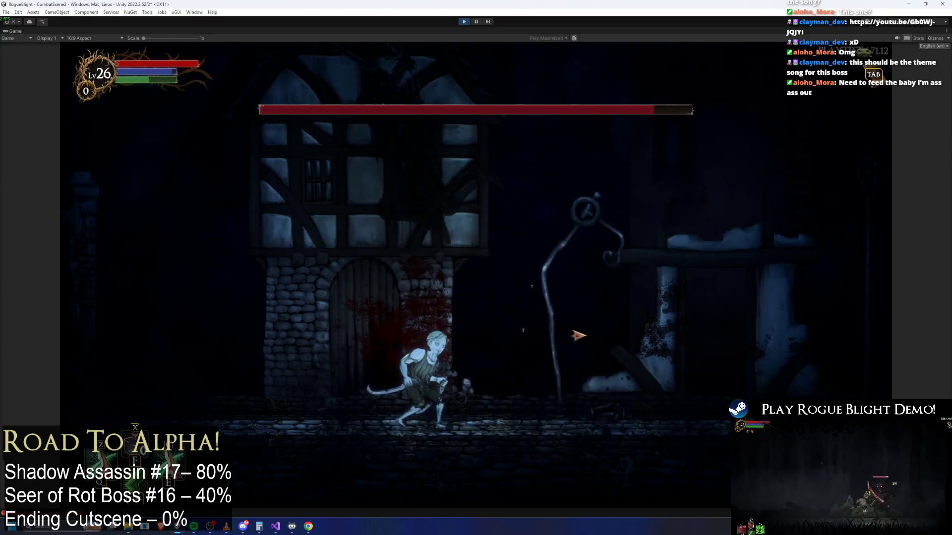
key(d)
key(a)
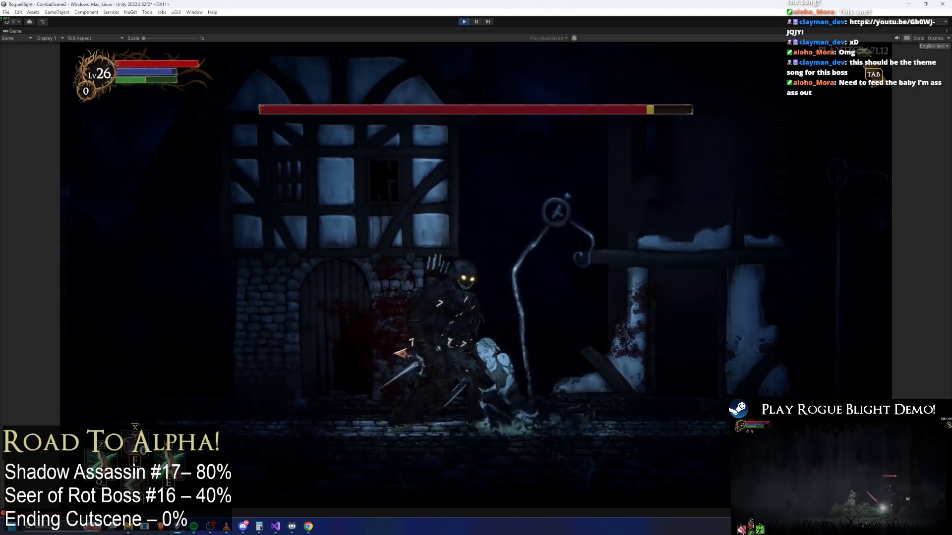
key(j)
key(a)
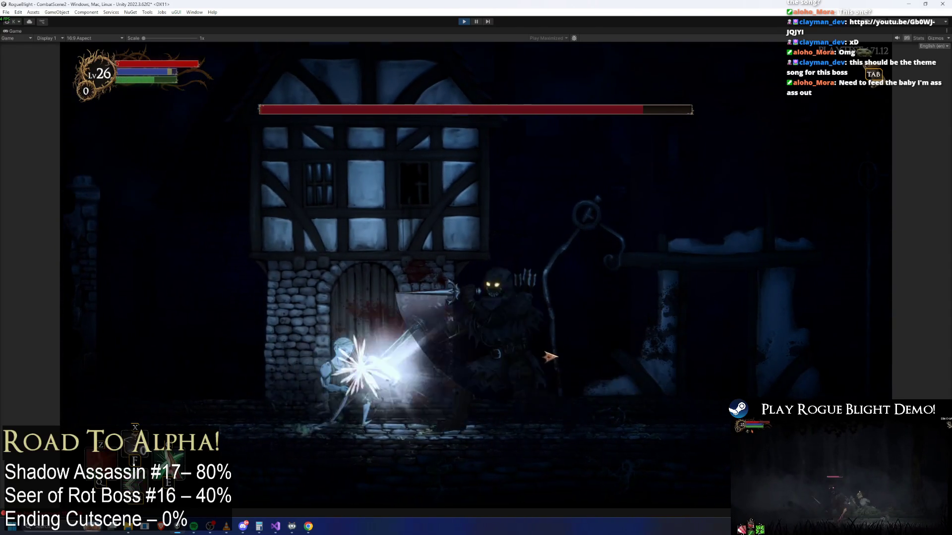
key(d)
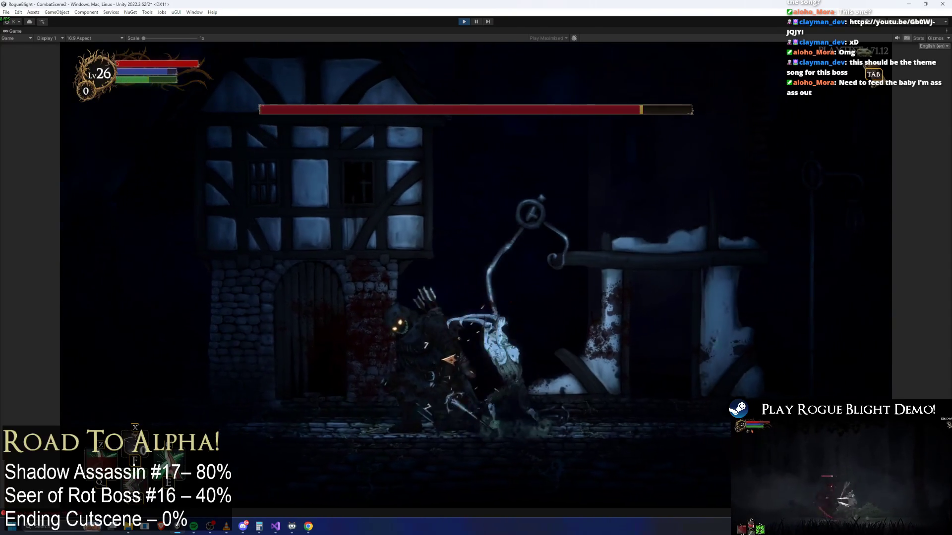
key(j)
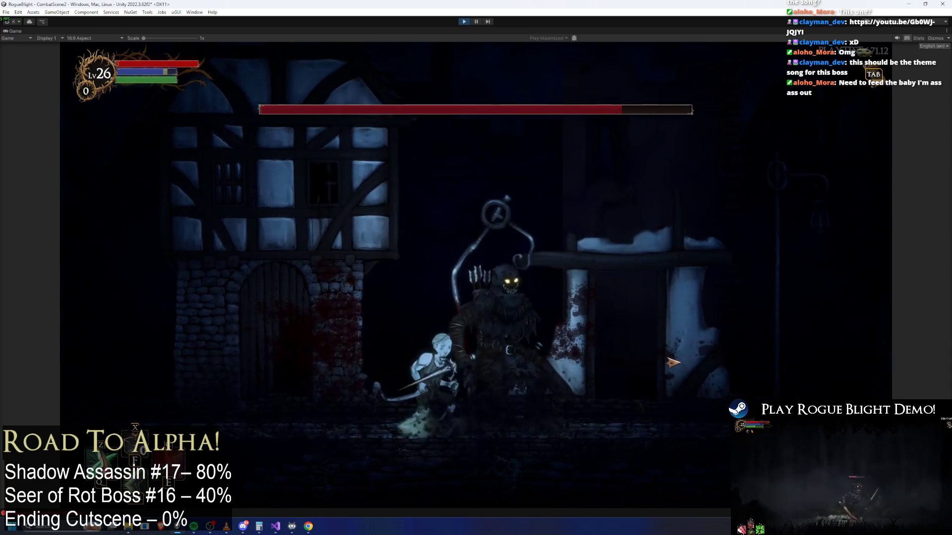
- Keep slashing the boss until its health bar drops to about 60%
key(j)
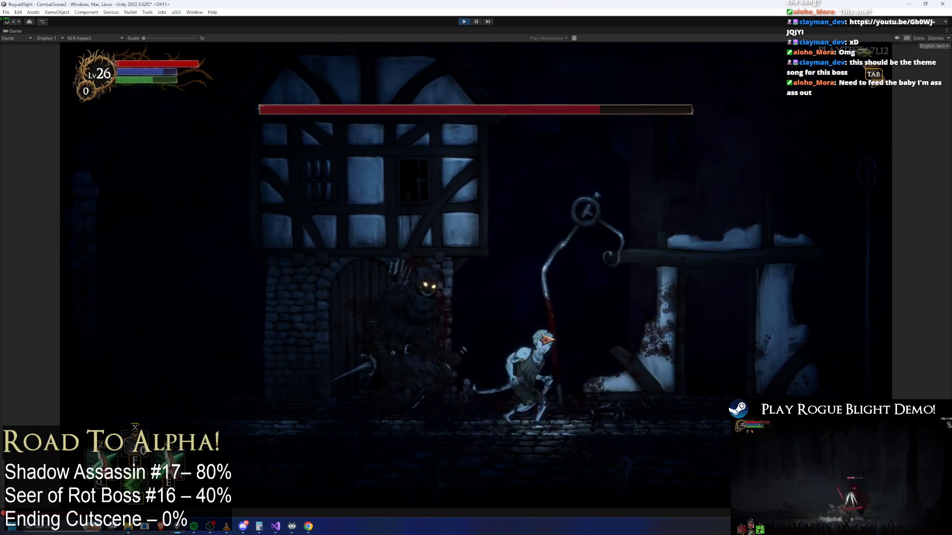
key(j)
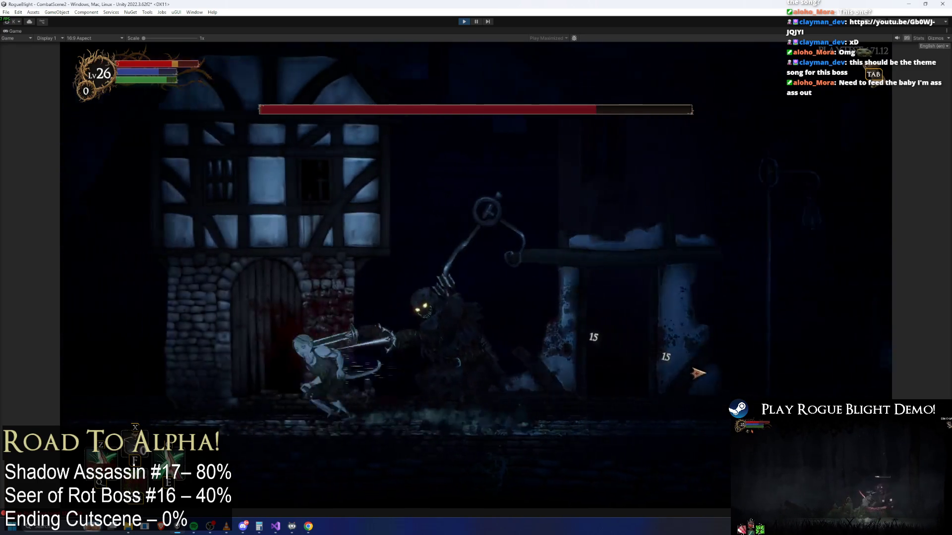
key(j)
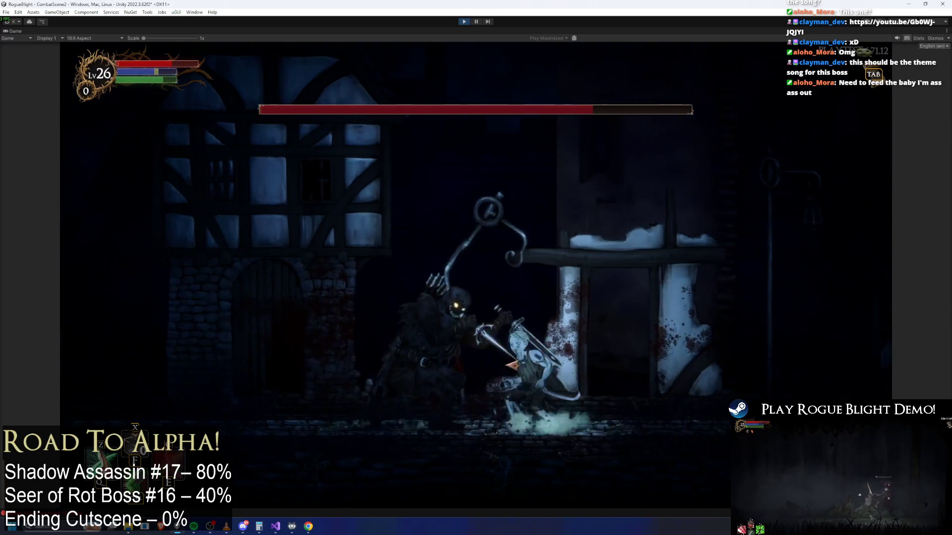
key(a)
key(d)
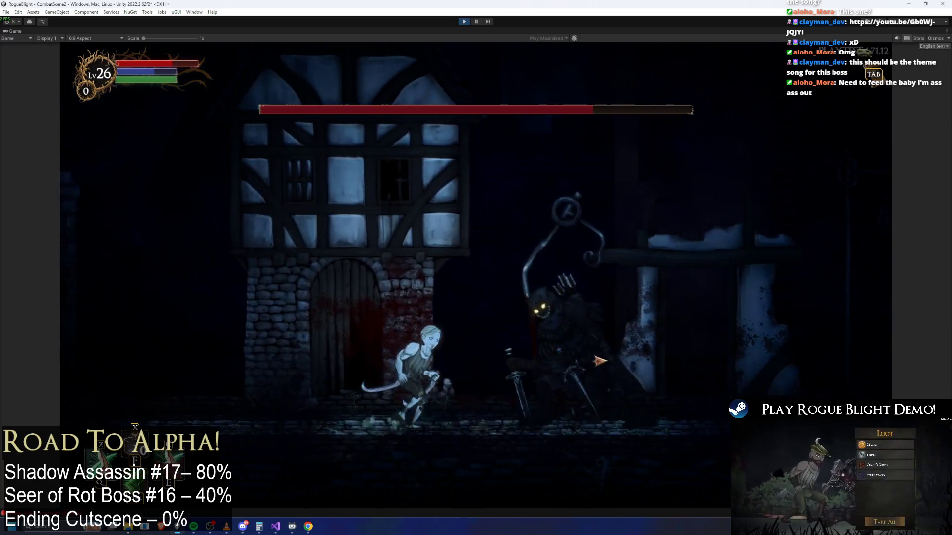
key(d)
key(j)
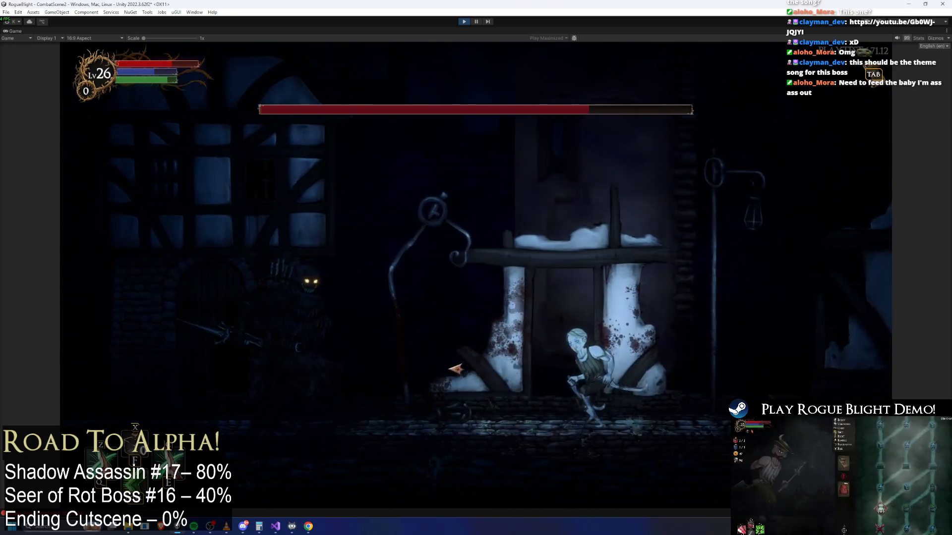
key(a)
key(j)
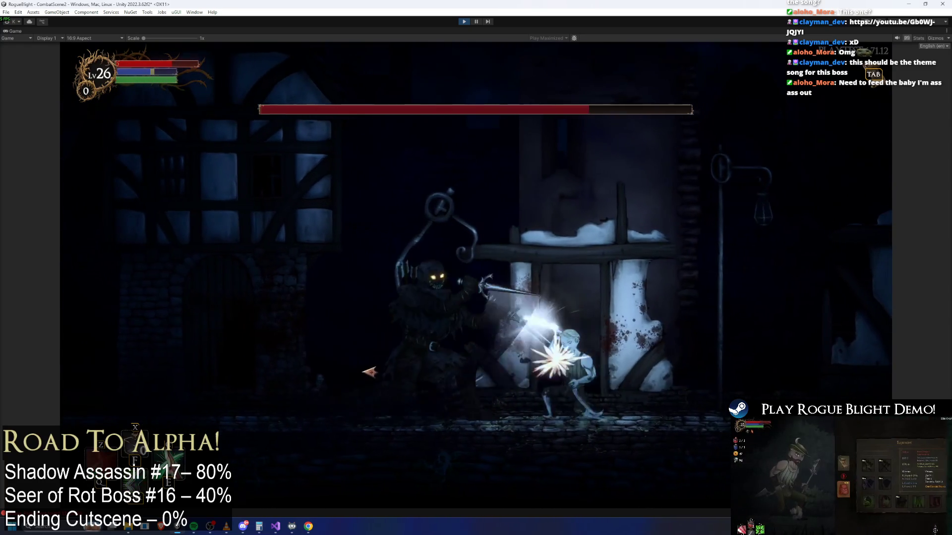
key(d)
key(j)
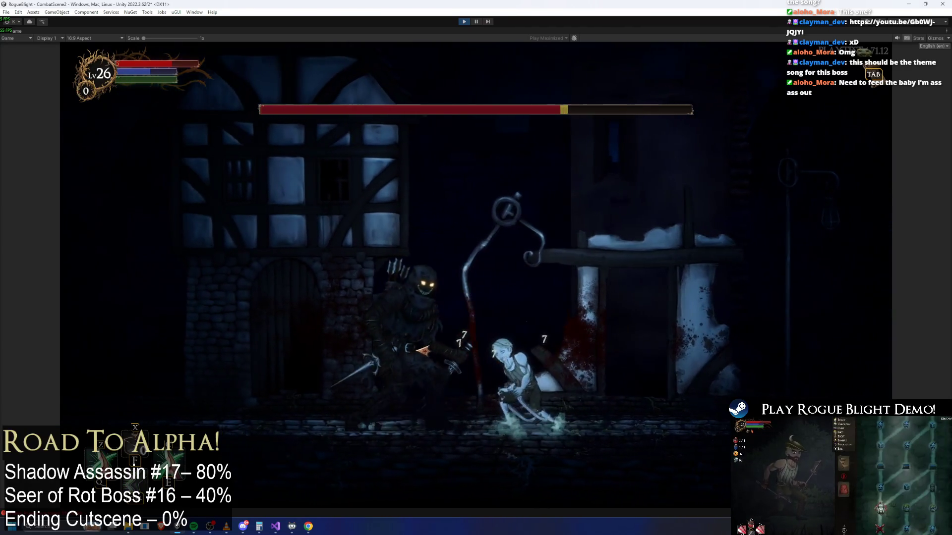
key(a)
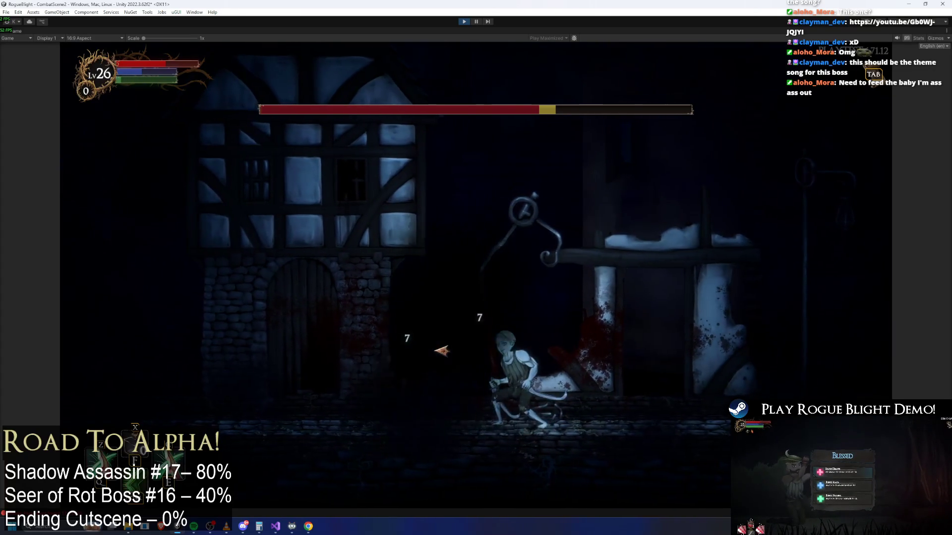
key(a)
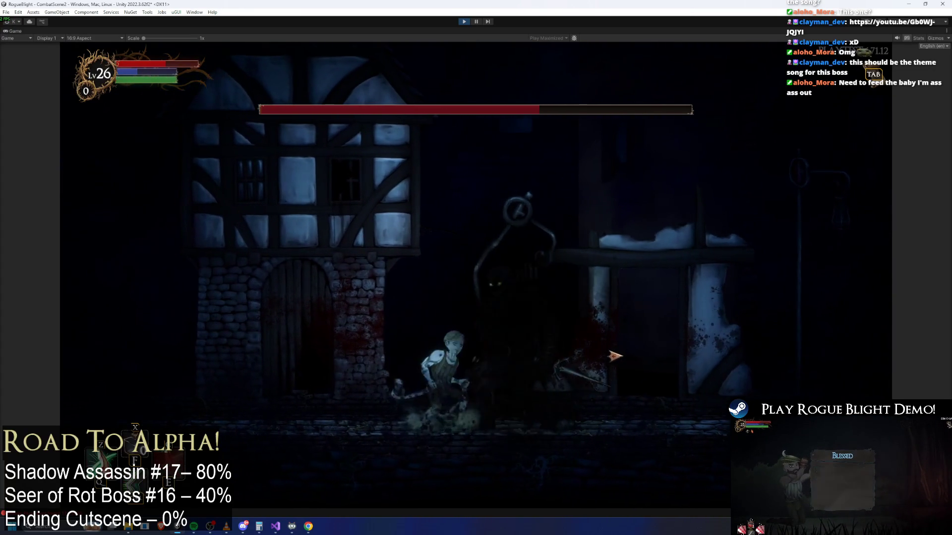
click(575, 390)
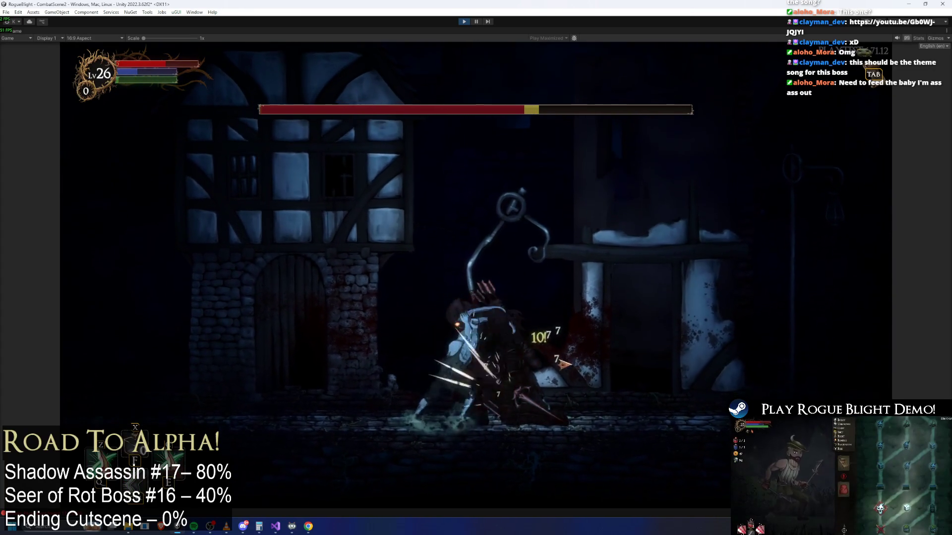
- Continue fighting the Shadow Assassin, lunging and slashing while backing off from its swings
click(570, 358)
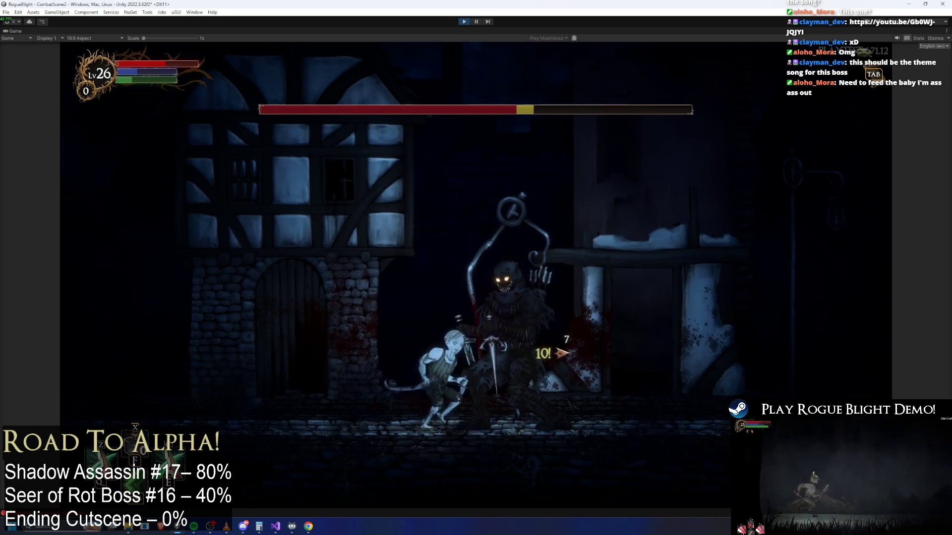
key(a)
key(a)
key(d)
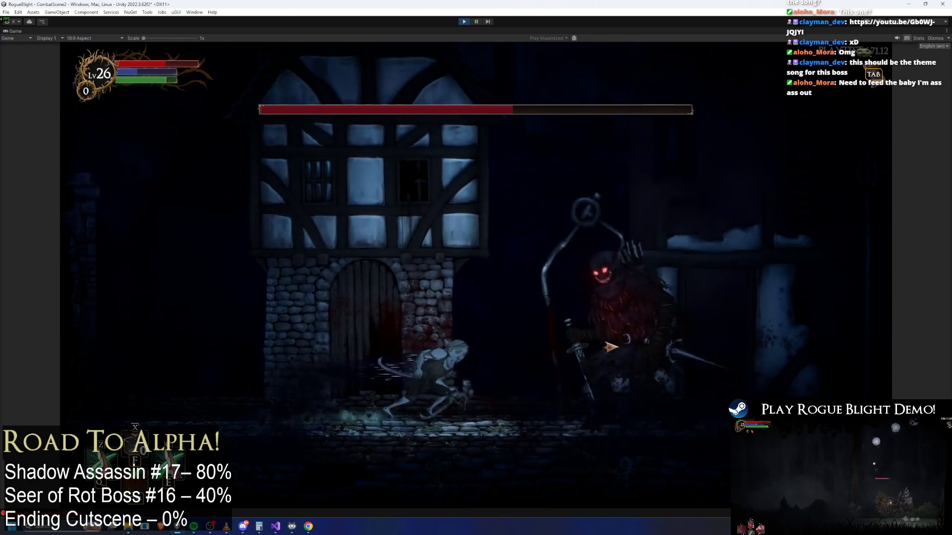
key(d)
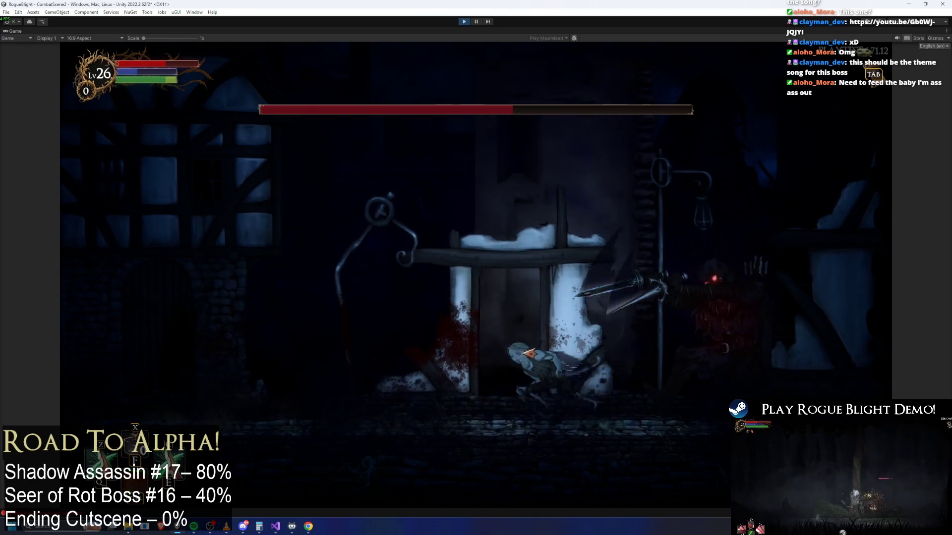
key(a)
key(d)
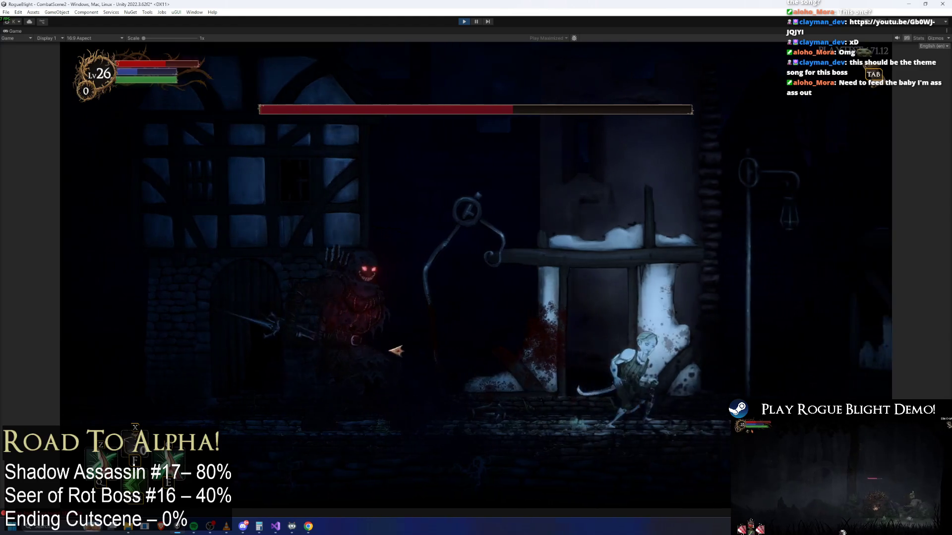
key(a)
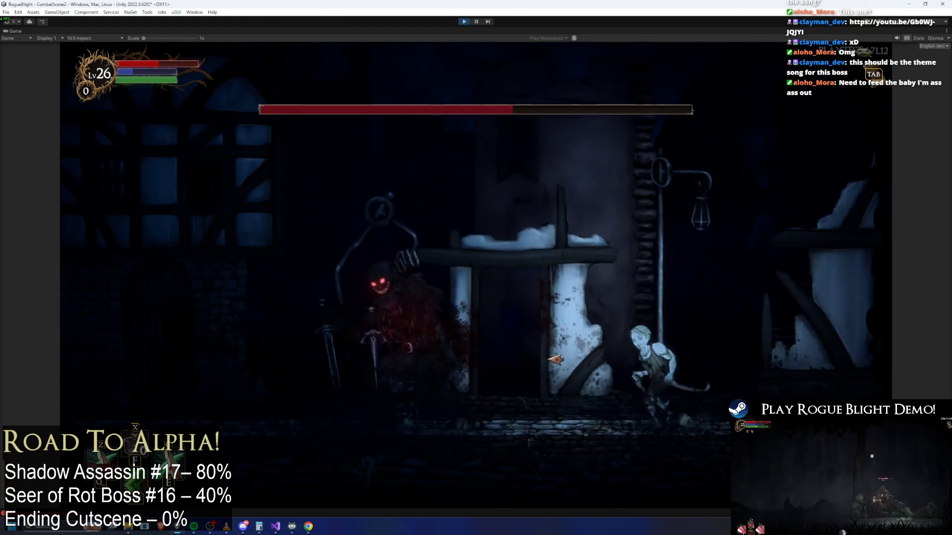
key(j)
key(d)
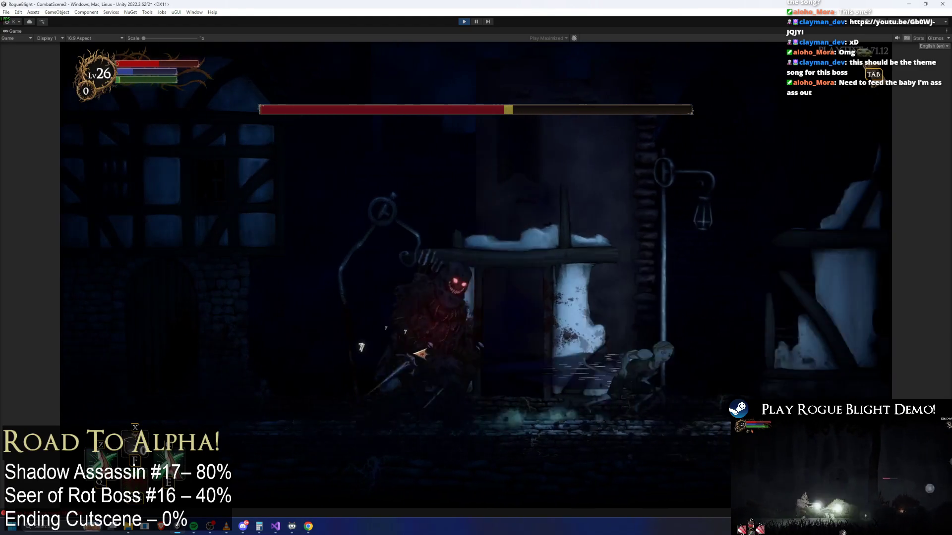
key(a)
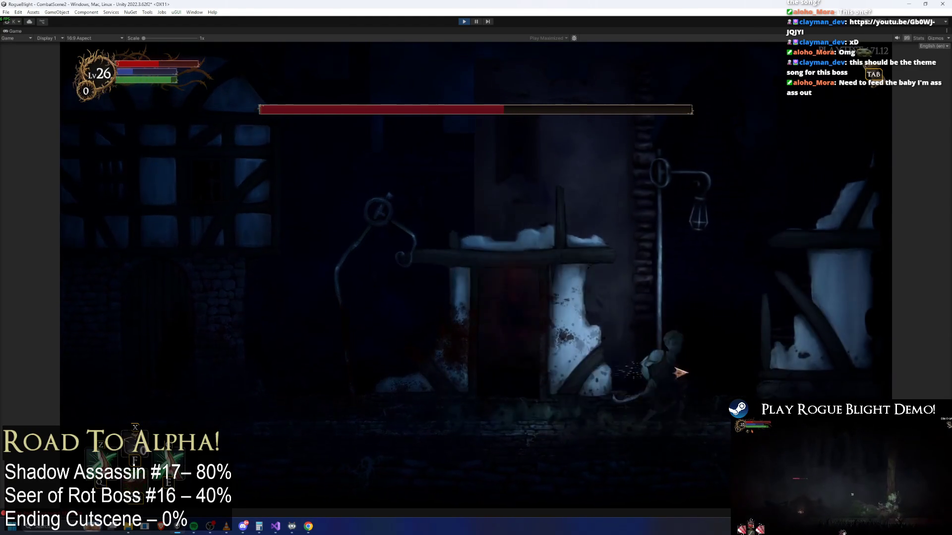
key(j)
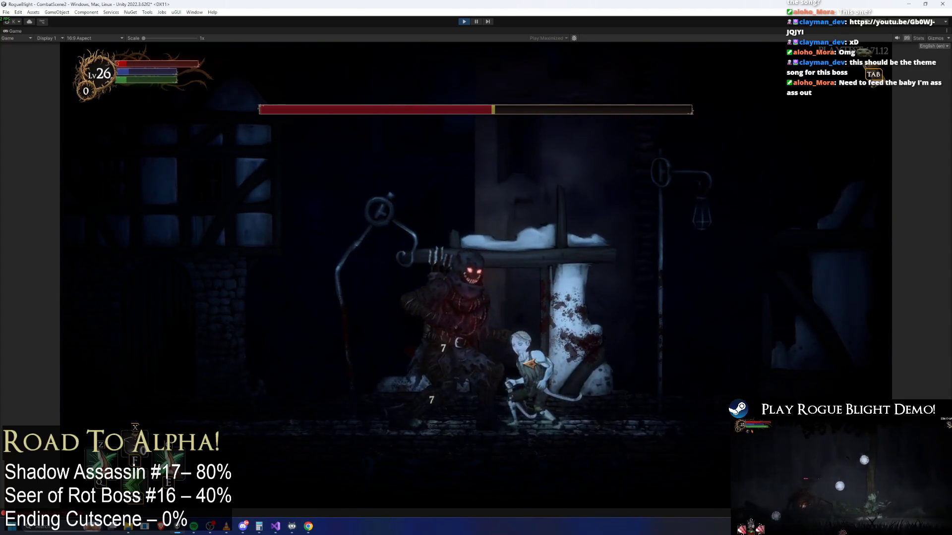
key(d)
key(a)
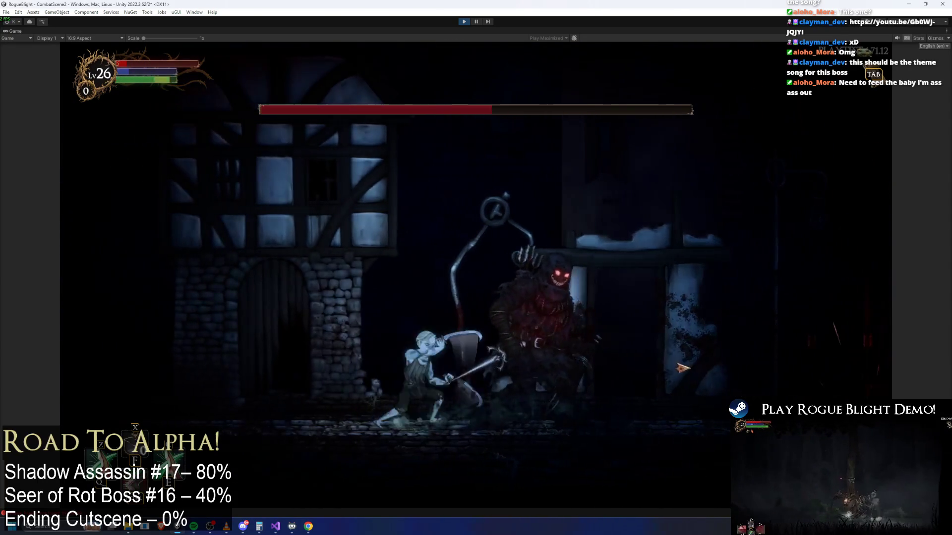
key(a)
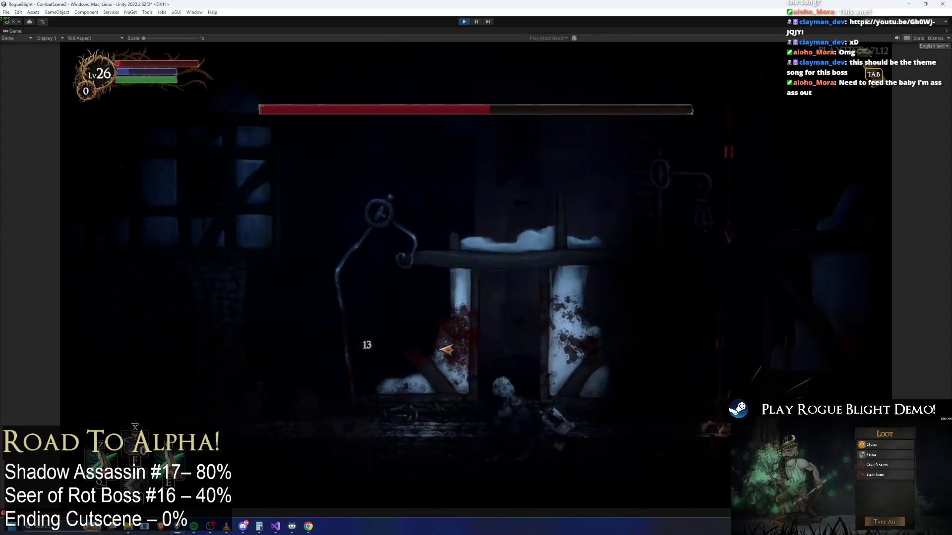
key(a)
- Push the boss to about half health with strikes and a spike burst, then stop Play mode with Ctrl+P
click(603, 361)
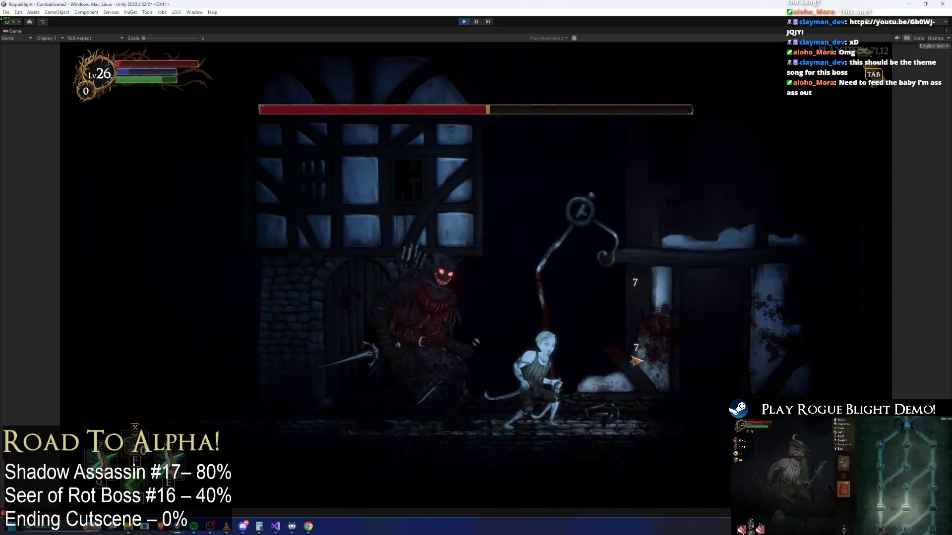
key(d)
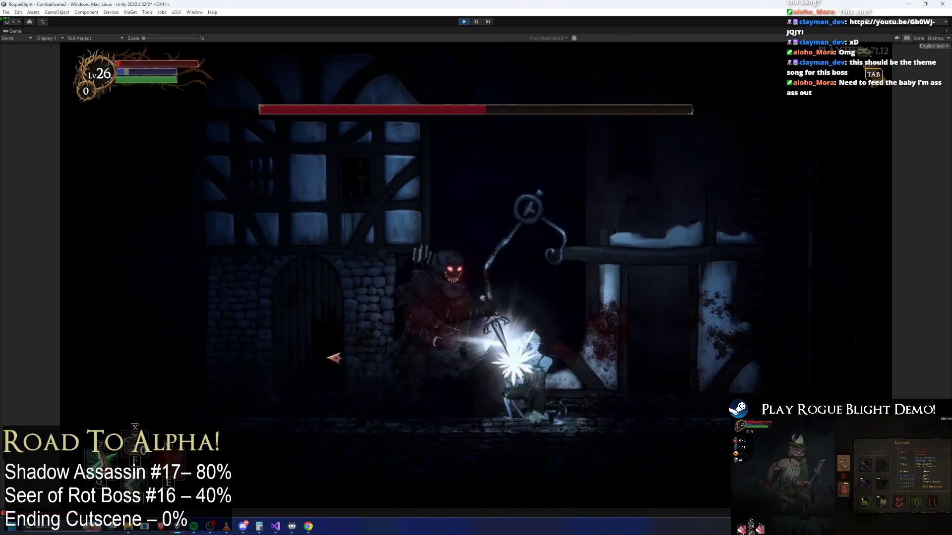
key(a)
click(607, 352)
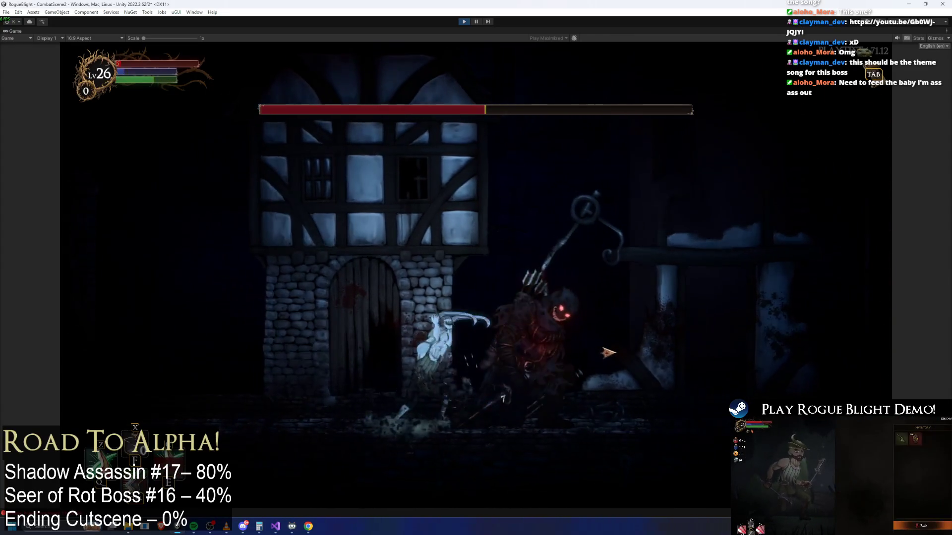
click(611, 345)
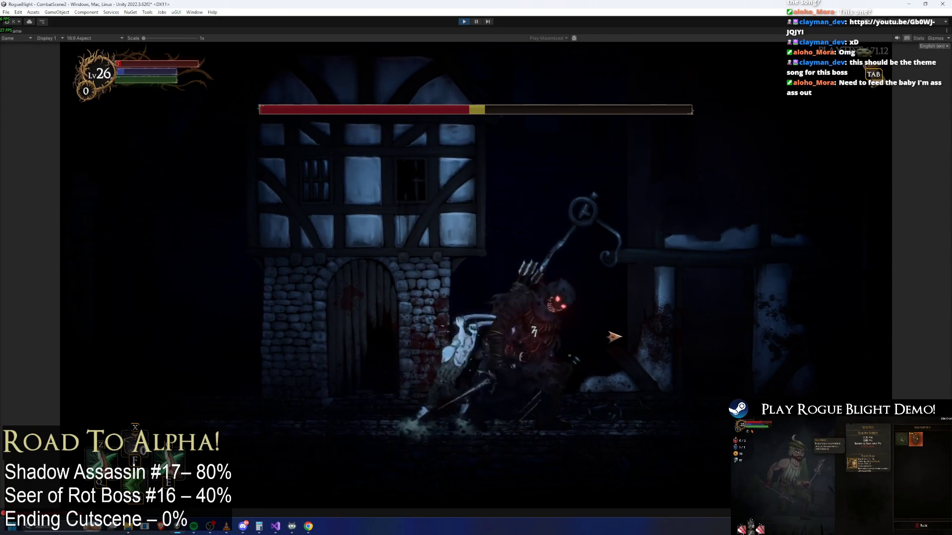
key(a)
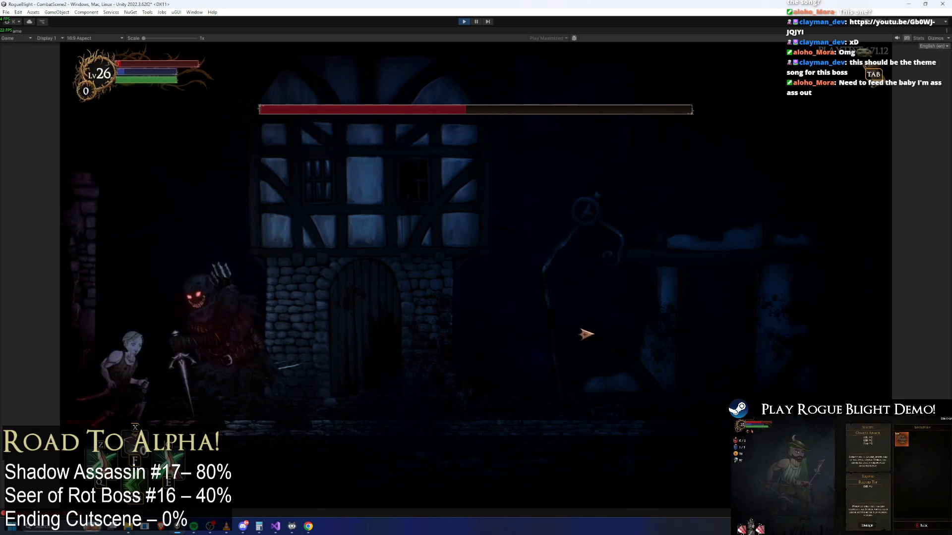
click(585, 334)
key(d)
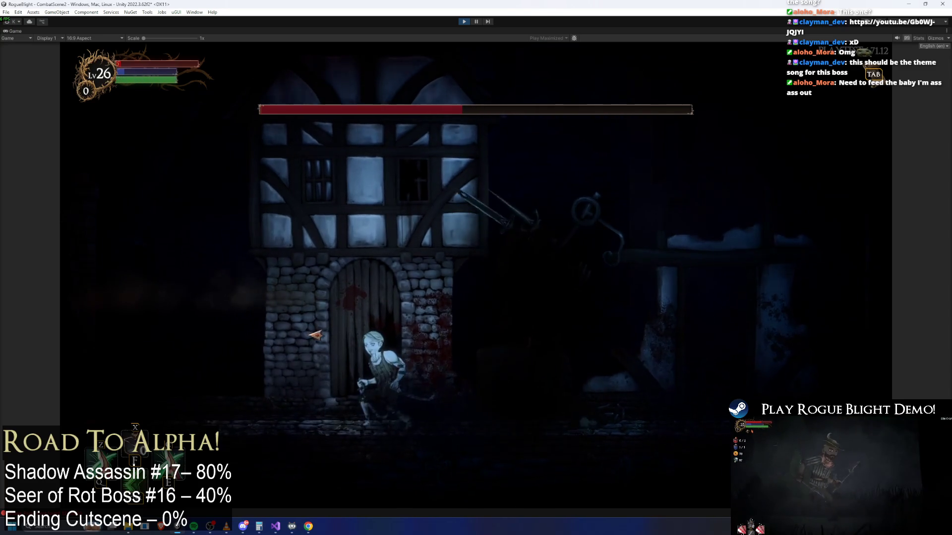
key(a)
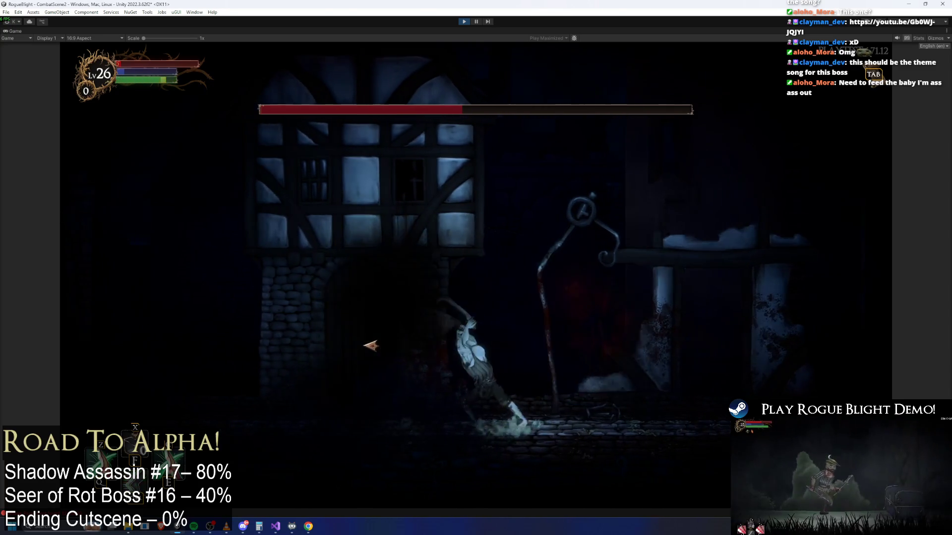
key(d)
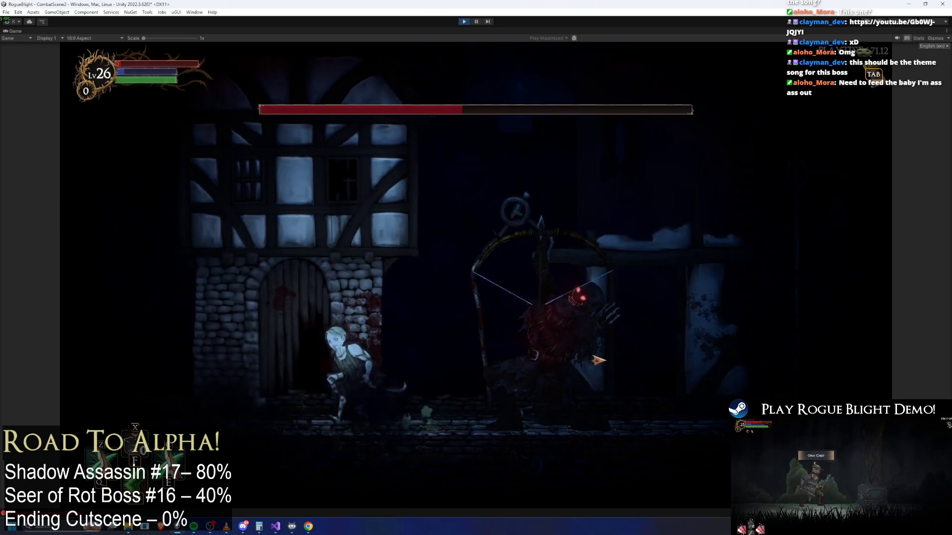
key(d)
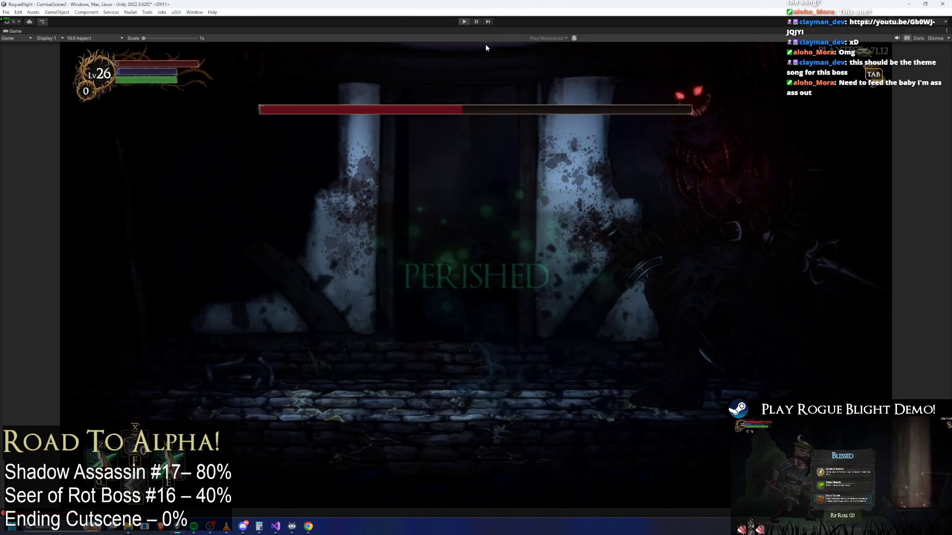
key(ctrl+p)
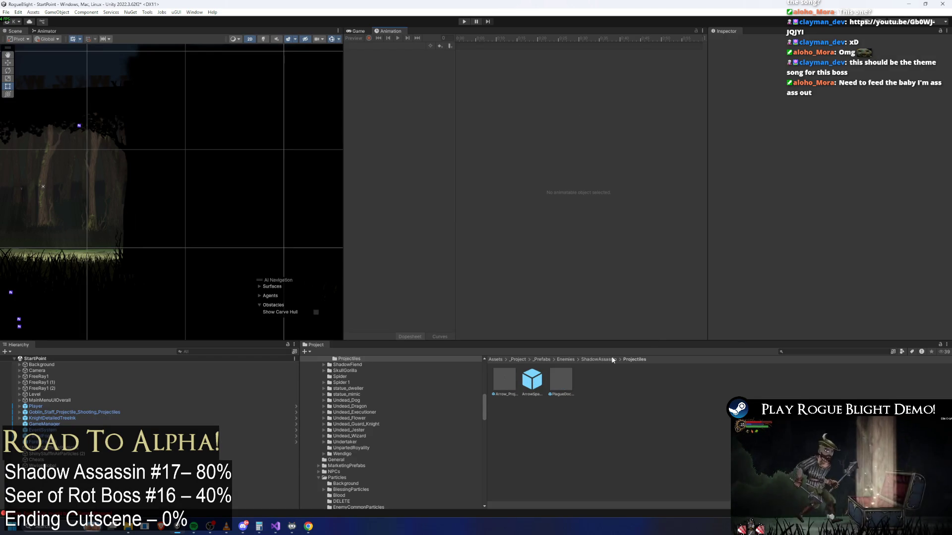
- Open shadow_assassin_Prefab and select its Body_Weapon object by filtering the Hierarchy for 'b'
click(598, 360)
double_click(561, 380)
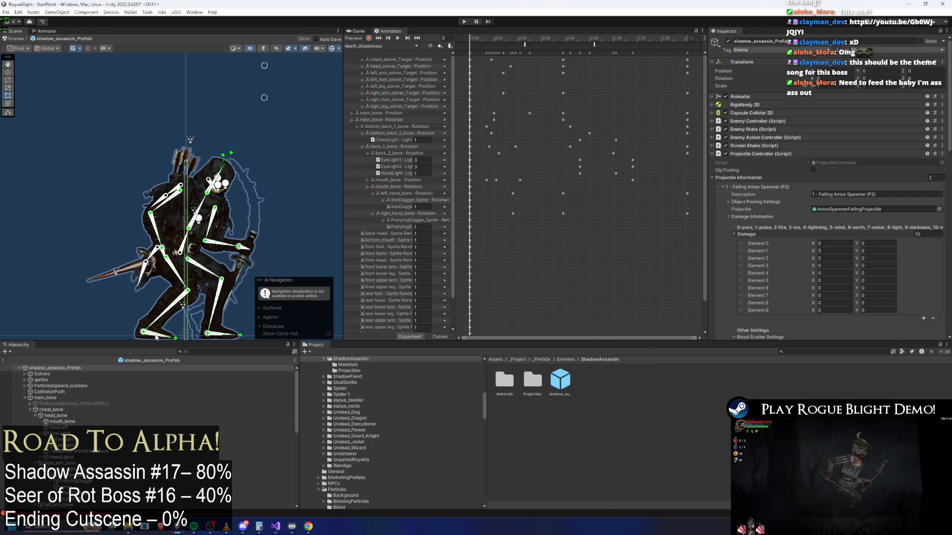
click(189, 351)
text(body)
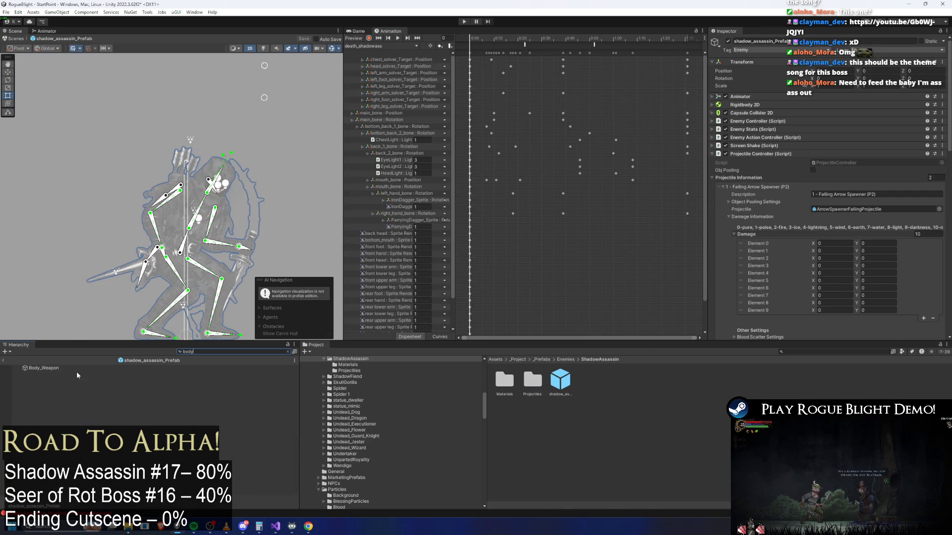
click(77, 370)
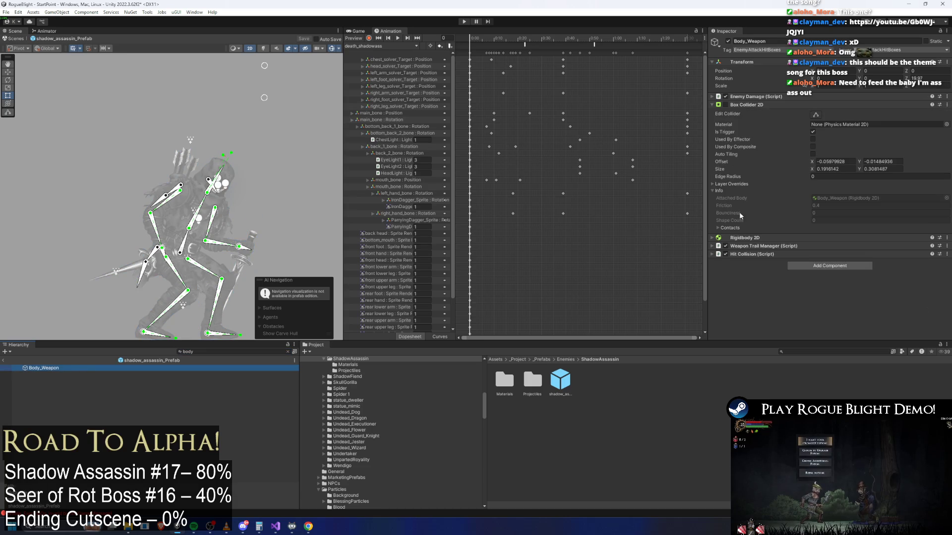
- Expand Body_Weapon's Hit Collision (Script) settings and save the prefab with Ctrl+S
click(818, 253)
scroll(833, 240, down, 1)
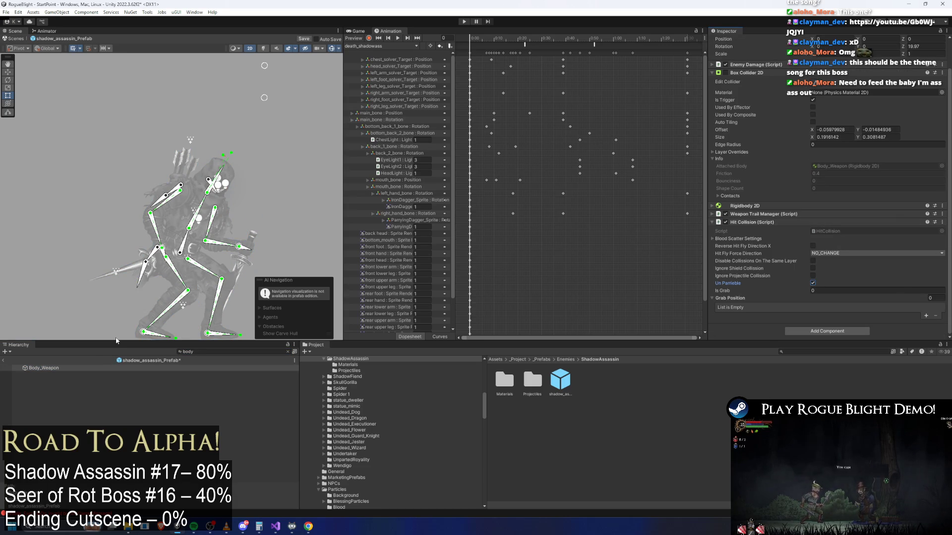
key(ctrl+s)
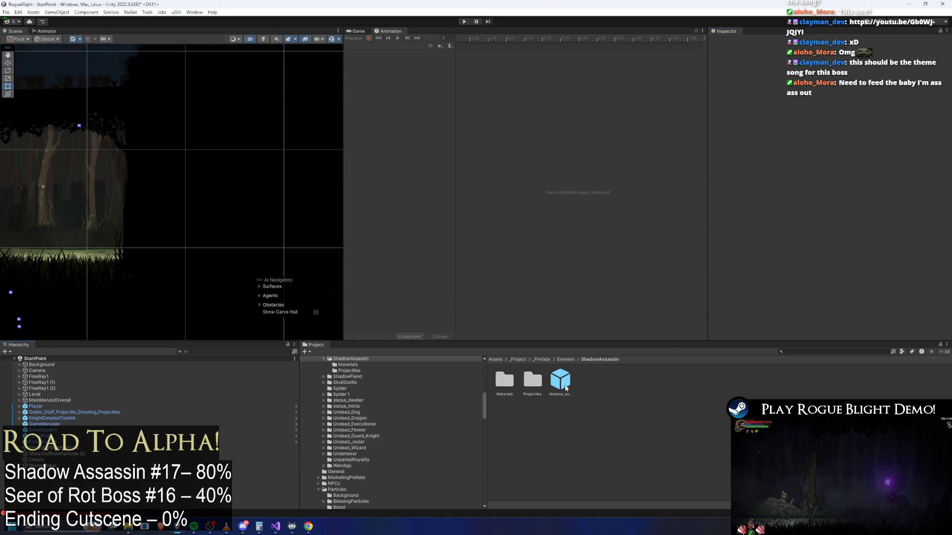
- Open the prefab, switch to the jump_slash_shadowass clip in record mode, and select CollisionPush
double_click(566, 389)
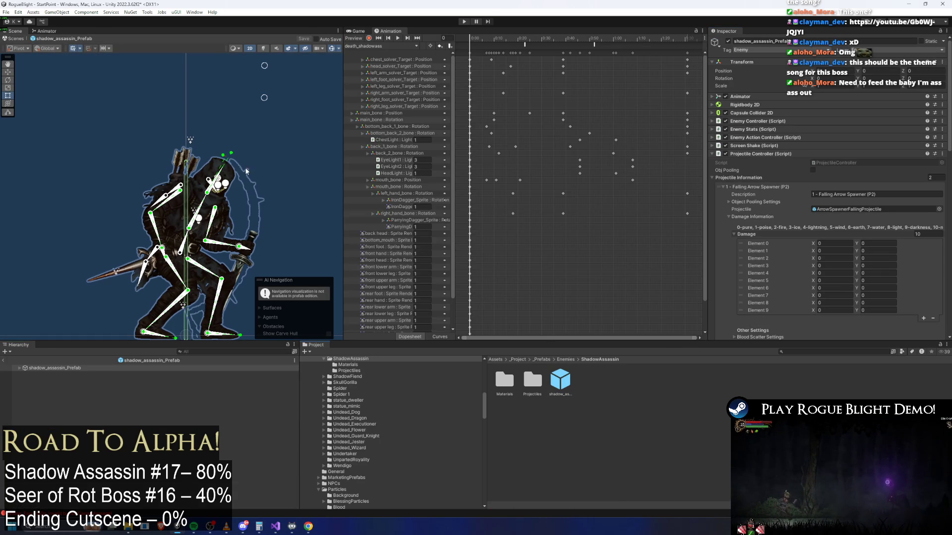
click(392, 47)
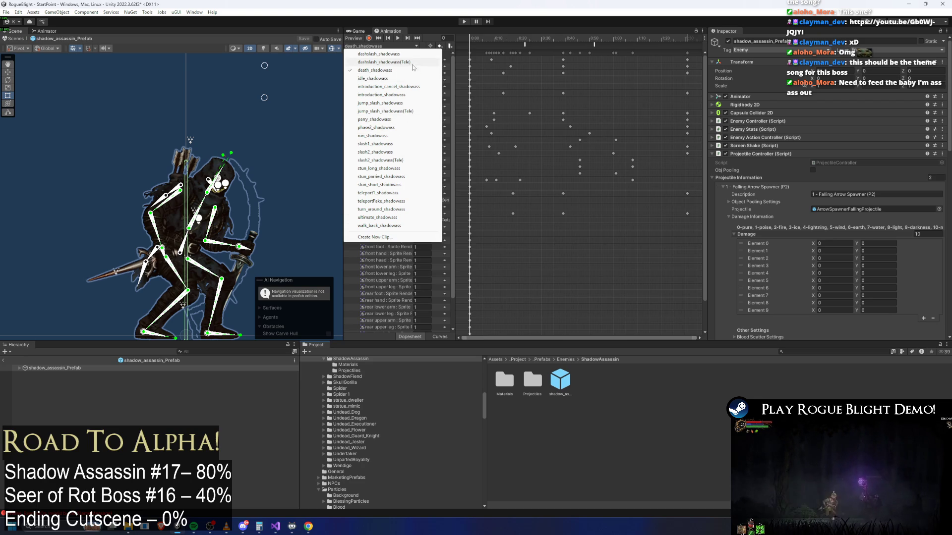
click(395, 103)
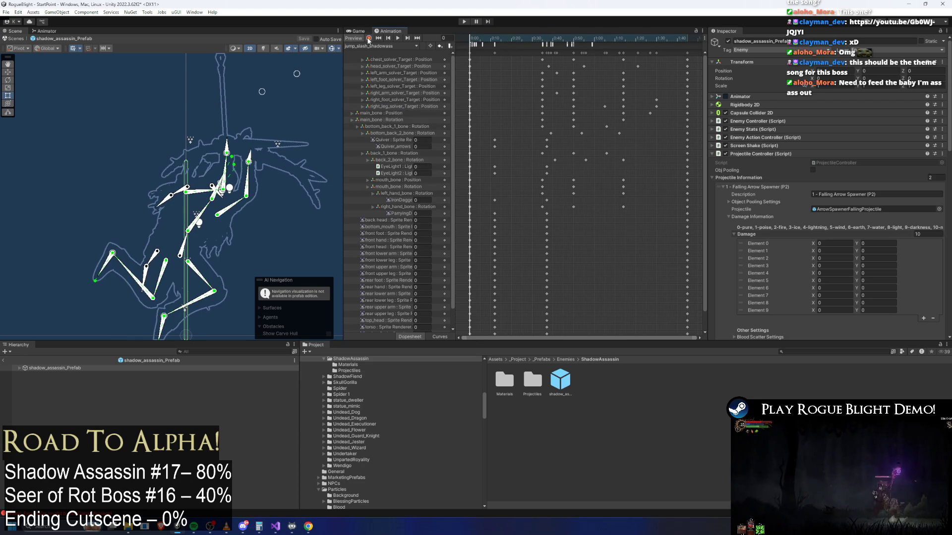
click(368, 39)
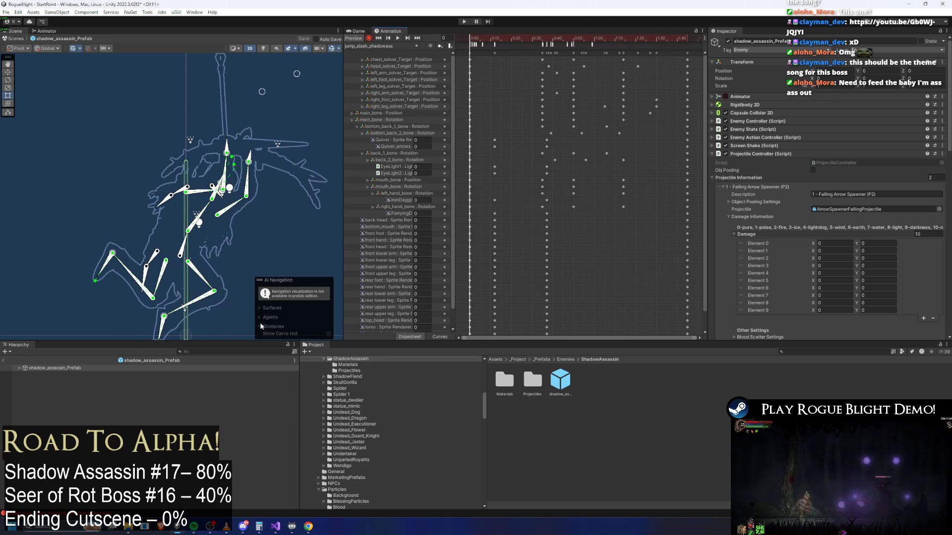
text(coll)
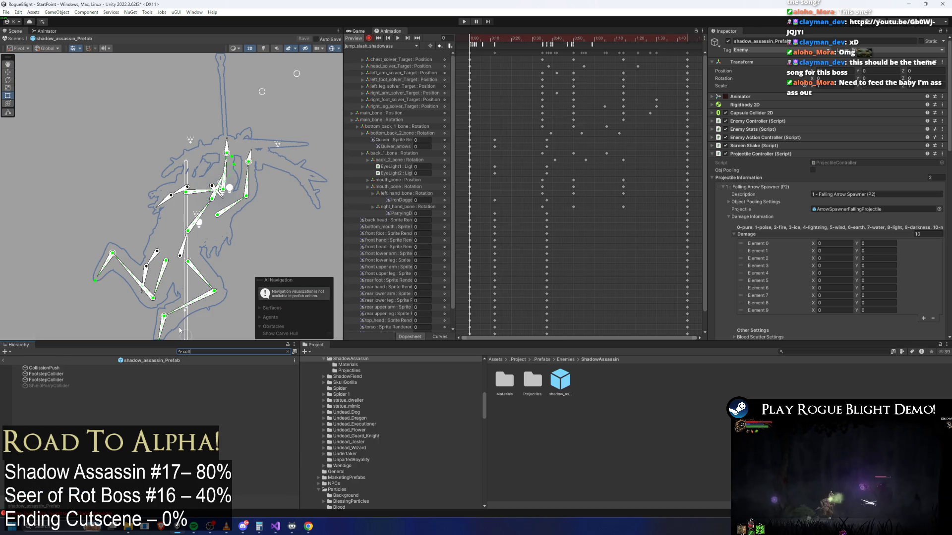
click(44, 368)
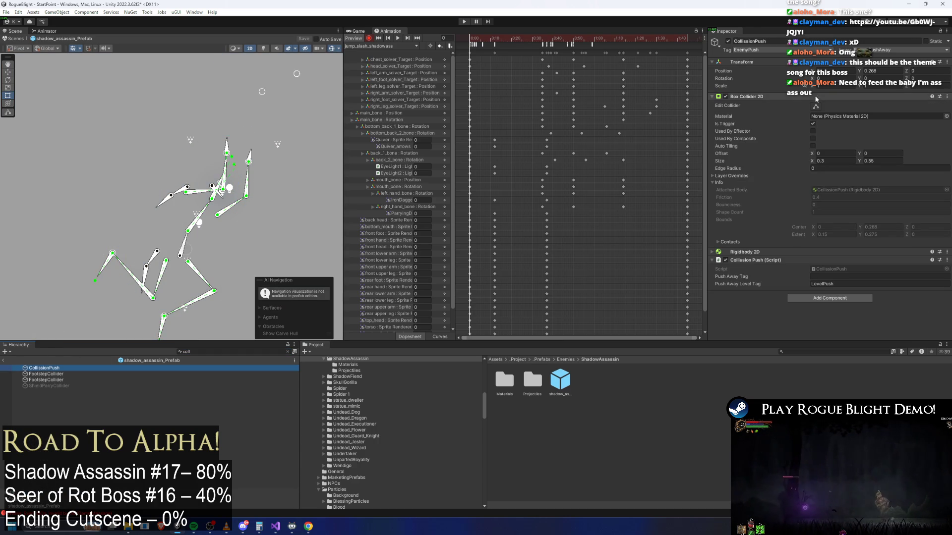
- Key CollisionPush's Box Collider 2D off at frame 0 and back on at frame 50
click(726, 97)
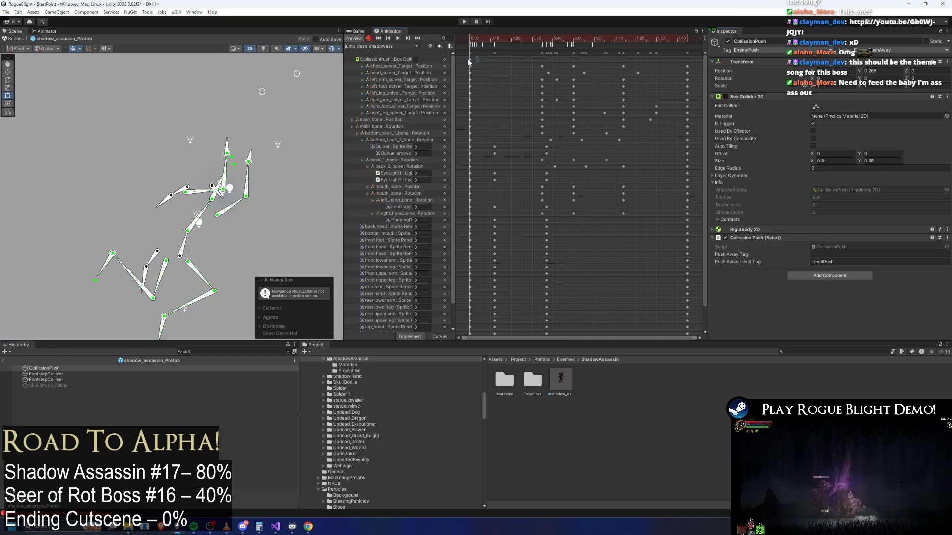
mouse_move(499, 40)
mouse_down()
mouse_move(593, 40)
mouse_move(574, 39)
mouse_up()
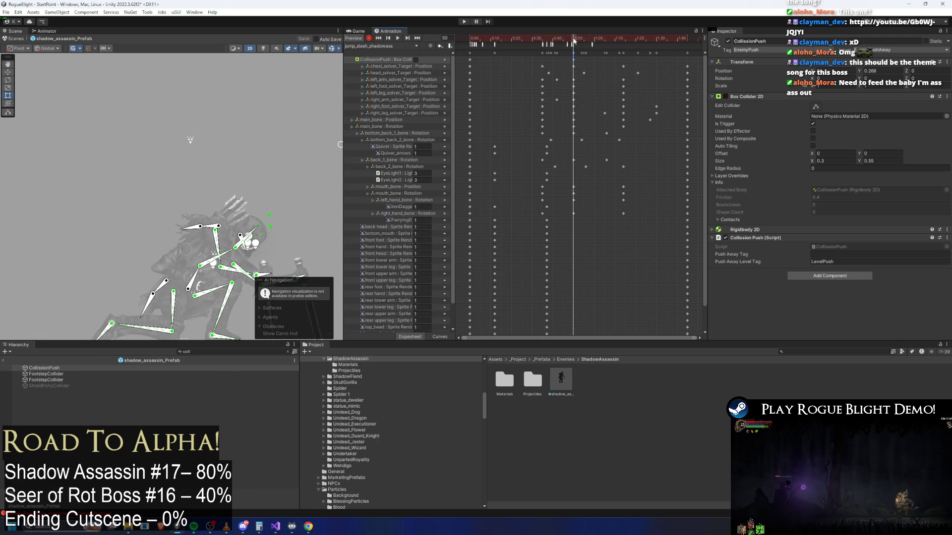
click(725, 97)
drag(692, 38, 688, 38)
key(shift+comma)
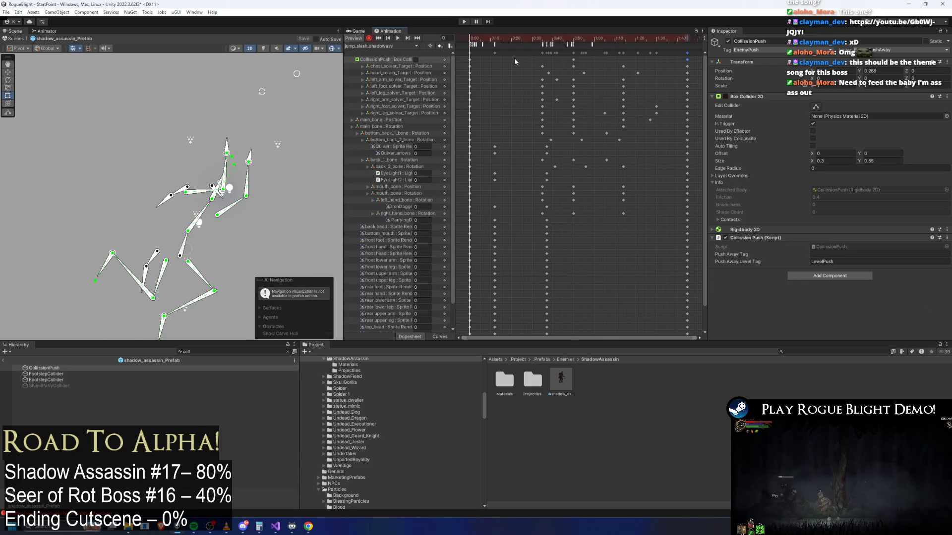
- Switch to the jump_slash_shadowass(Tele) clip and enter Play mode
click(397, 46)
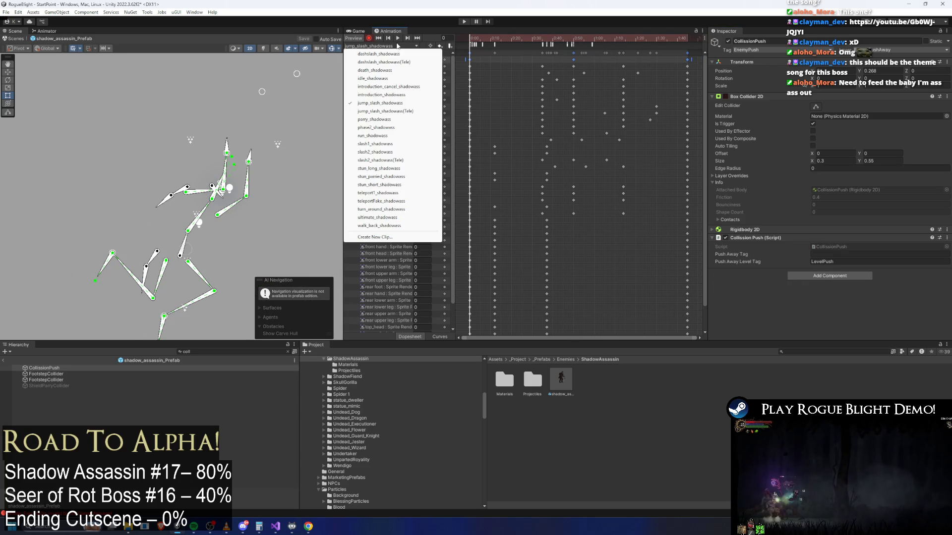
click(409, 110)
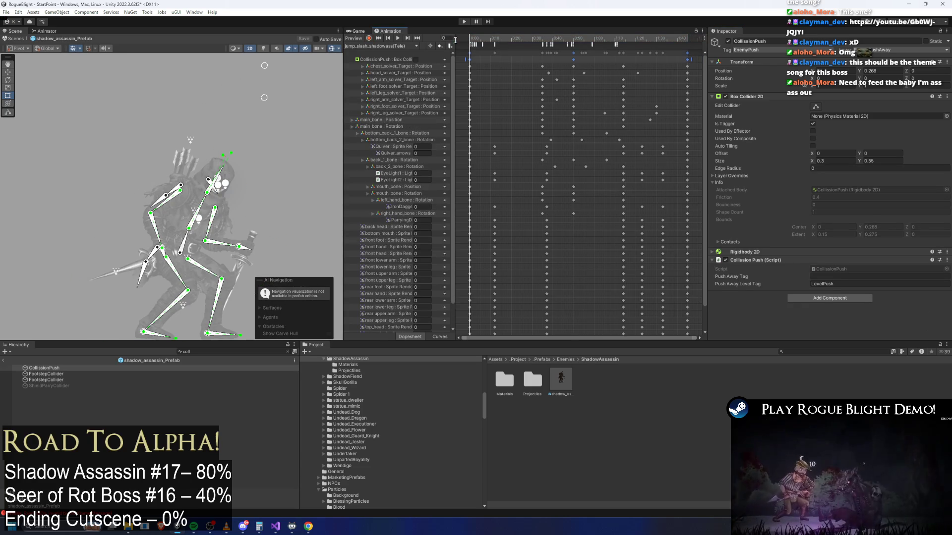
click(458, 20)
key(Return)
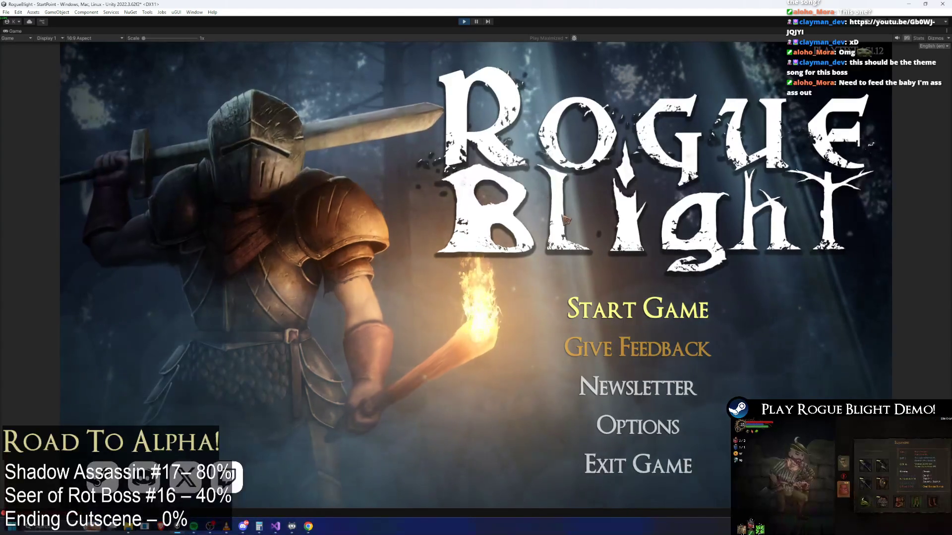
- Start a new game, launch a map from the camp's Select Maps, briefly fight the boss, then stop Play mode
click(667, 290)
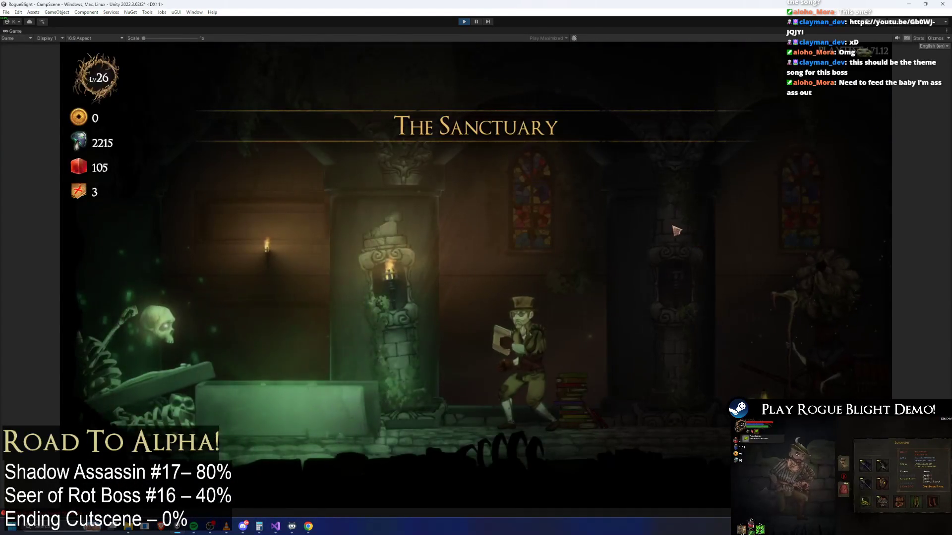
key(a)
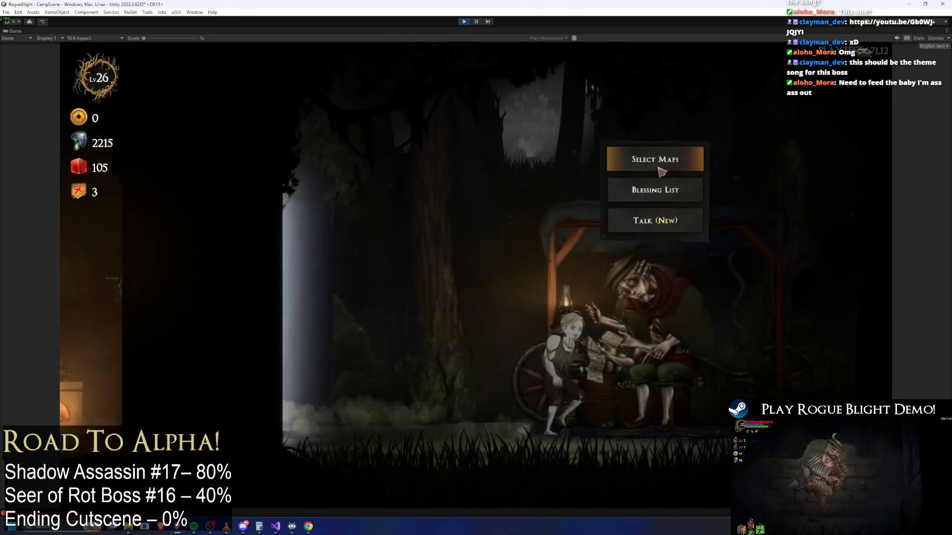
click(642, 159)
click(593, 262)
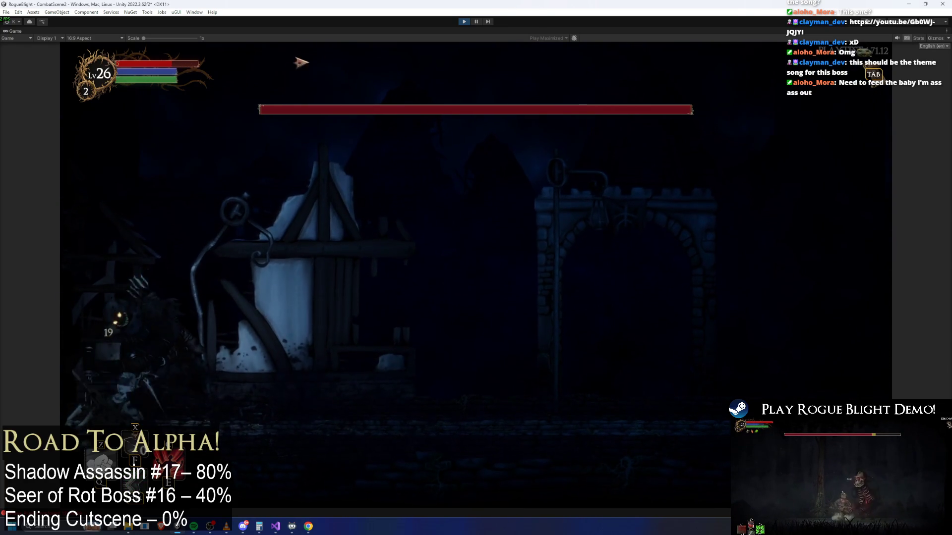
click(463, 21)
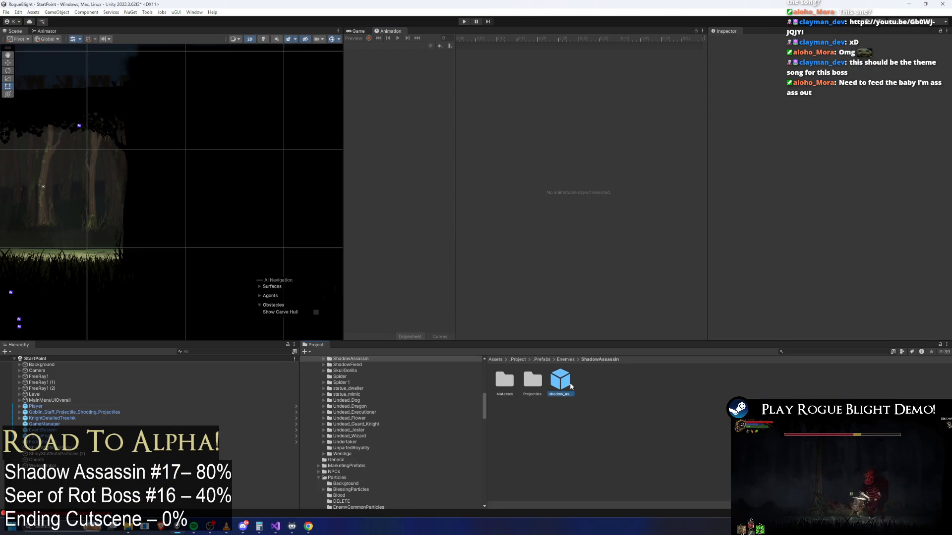
- Open shadow_assassin_Prefab, toggle the Projectile Controller component, and select the prefab root
double_click(570, 386)
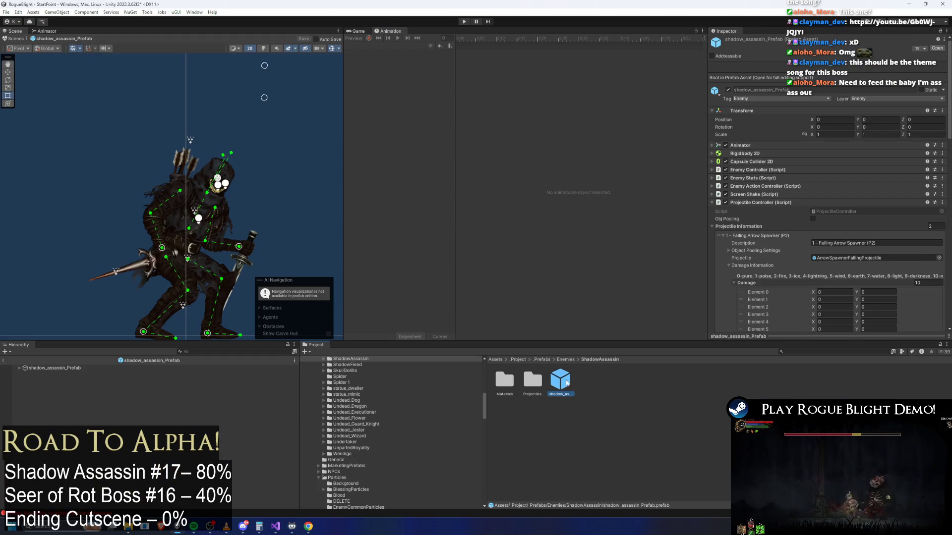
click(771, 203)
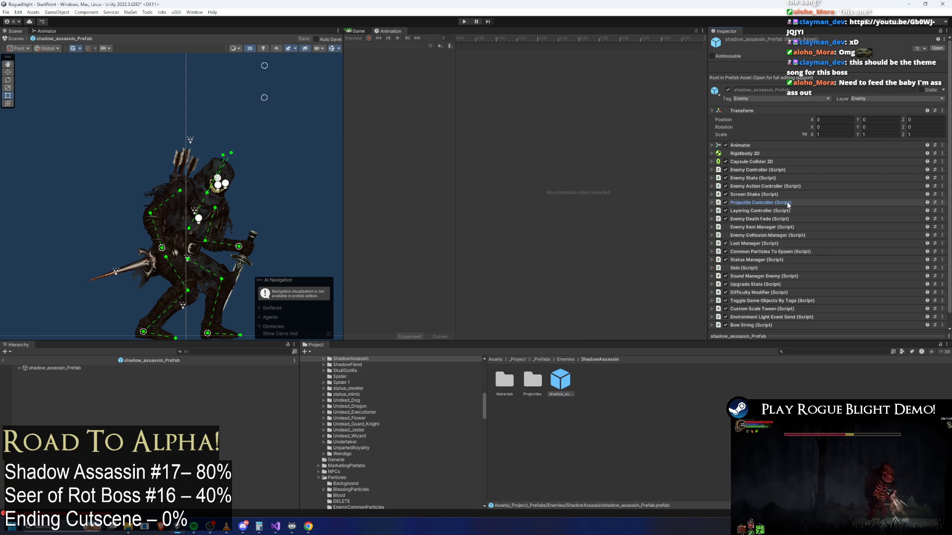
click(788, 203)
click(788, 203)
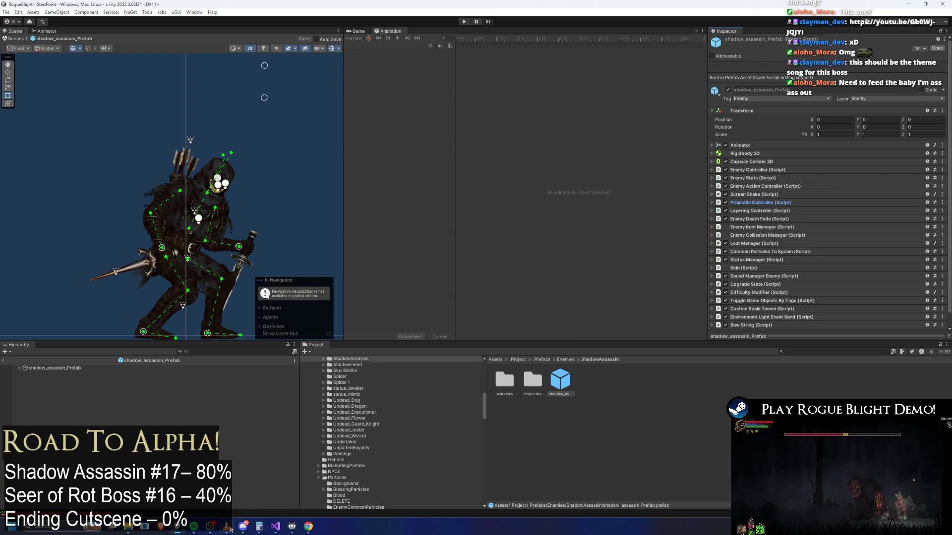
click(55, 367)
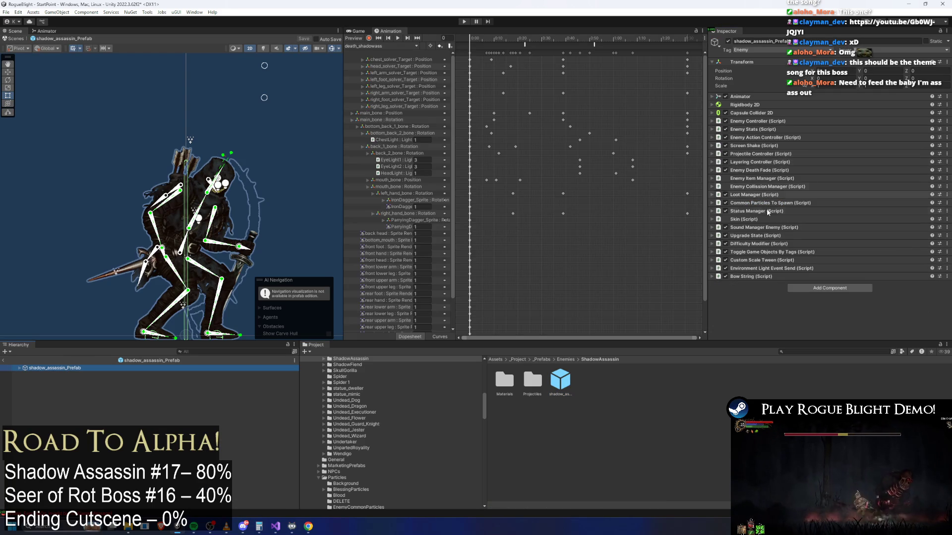
- Review dashslash_shadowass(Tele), jump_slash_shadowass to frame 105, and stun_long_shadowass to frame 113
click(375, 46)
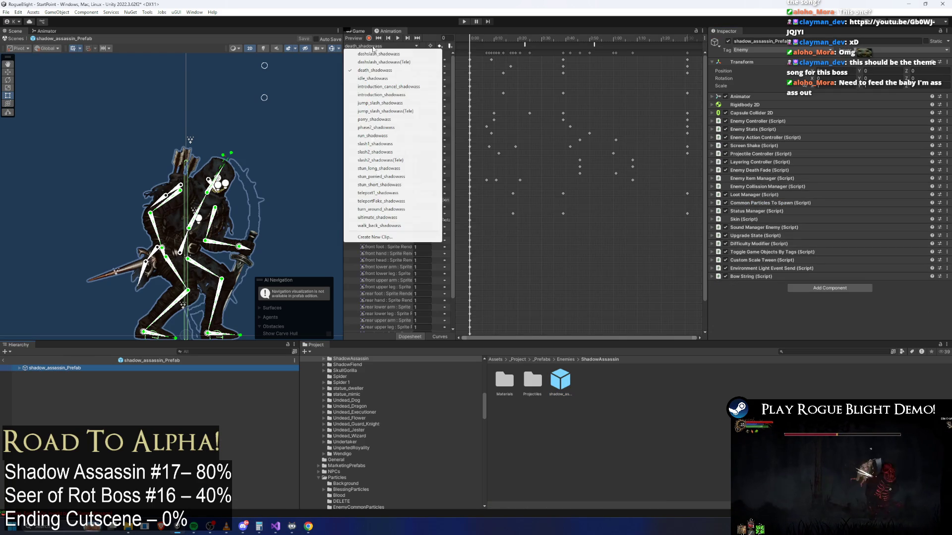
click(390, 62)
click(404, 46)
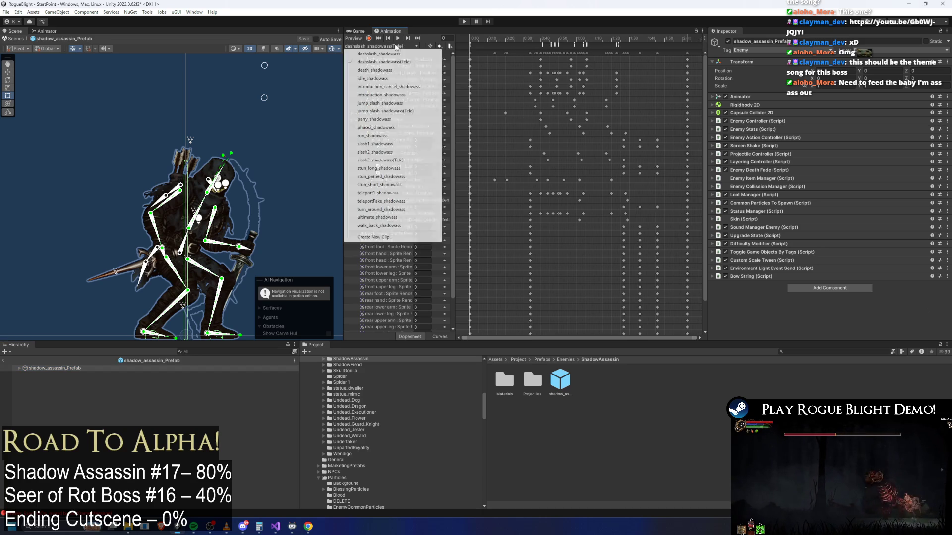
click(395, 103)
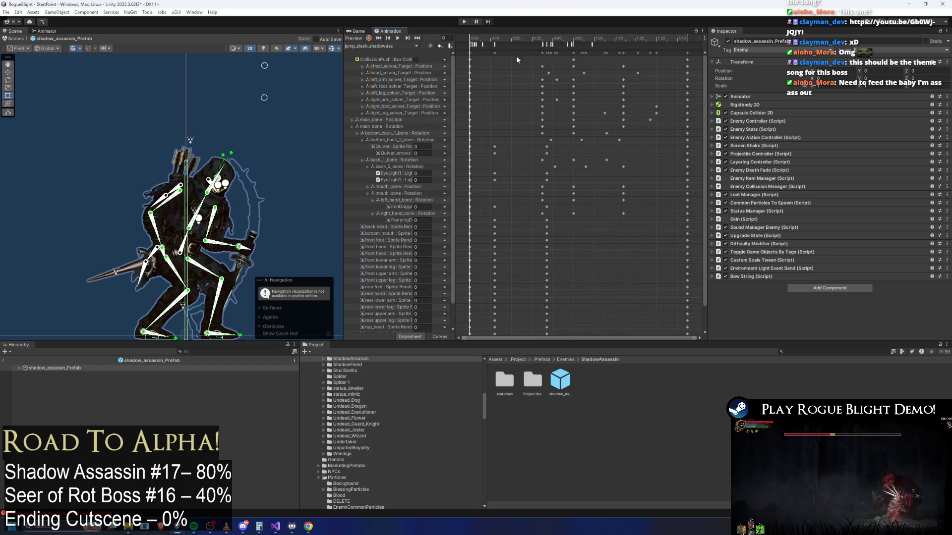
click(687, 39)
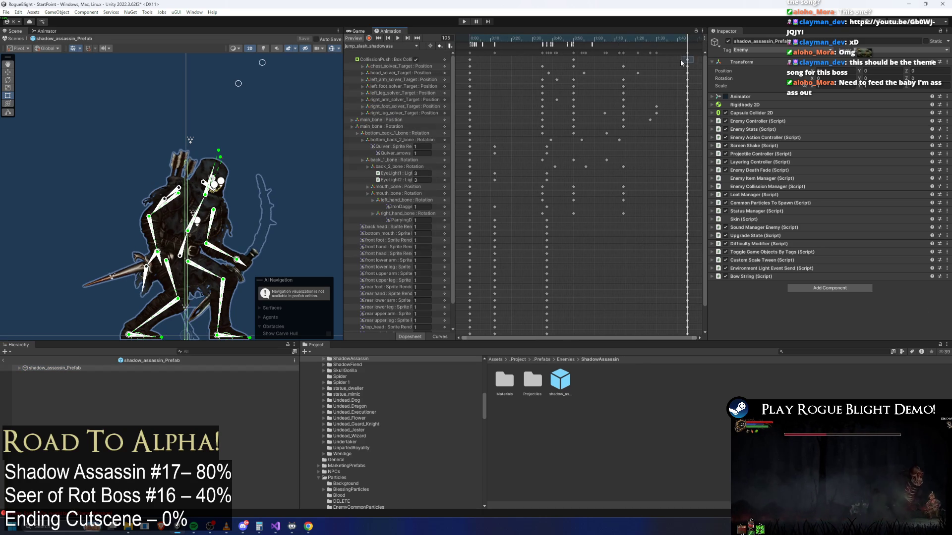
click(385, 47)
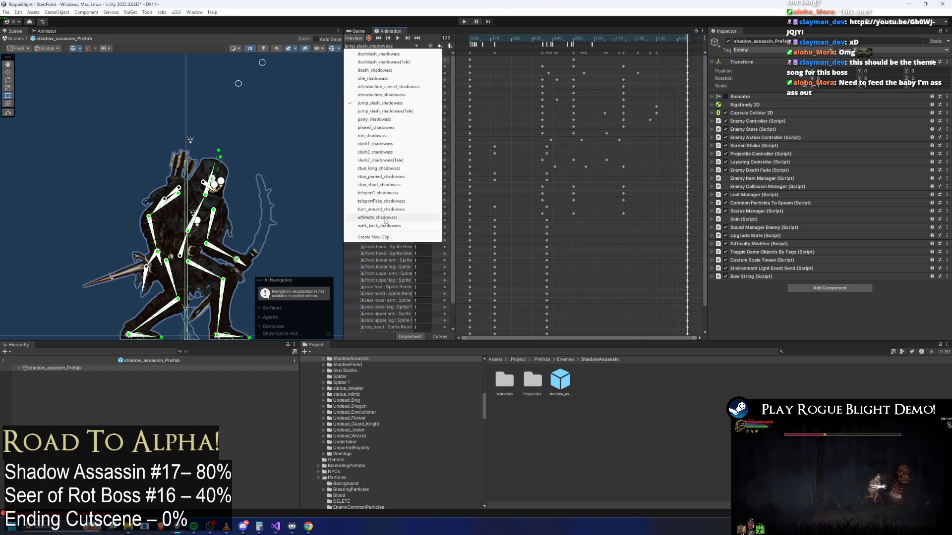
click(379, 168)
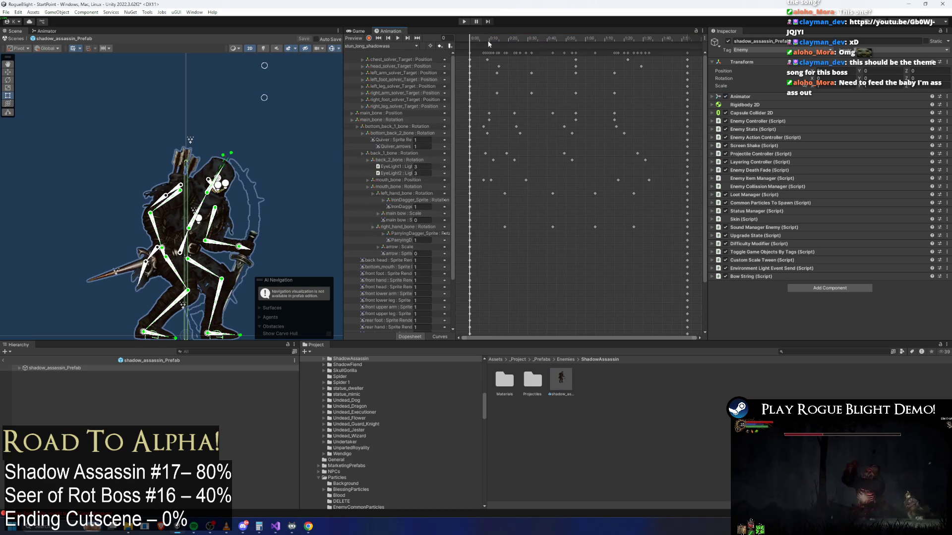
click(687, 39)
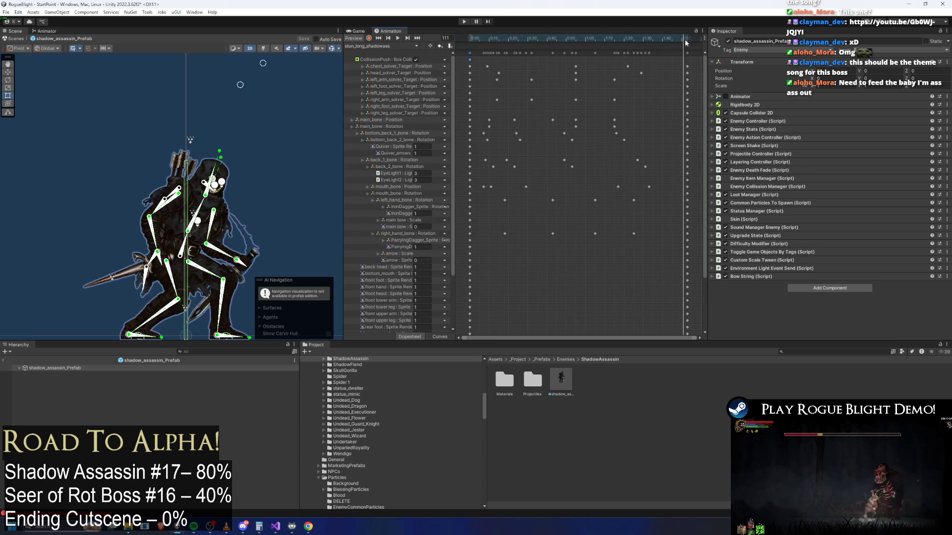
- Review stun_parried_shadowass to its end, stun_short_shadowass to frame 37, and death_shadowass to frame 90
click(381, 46)
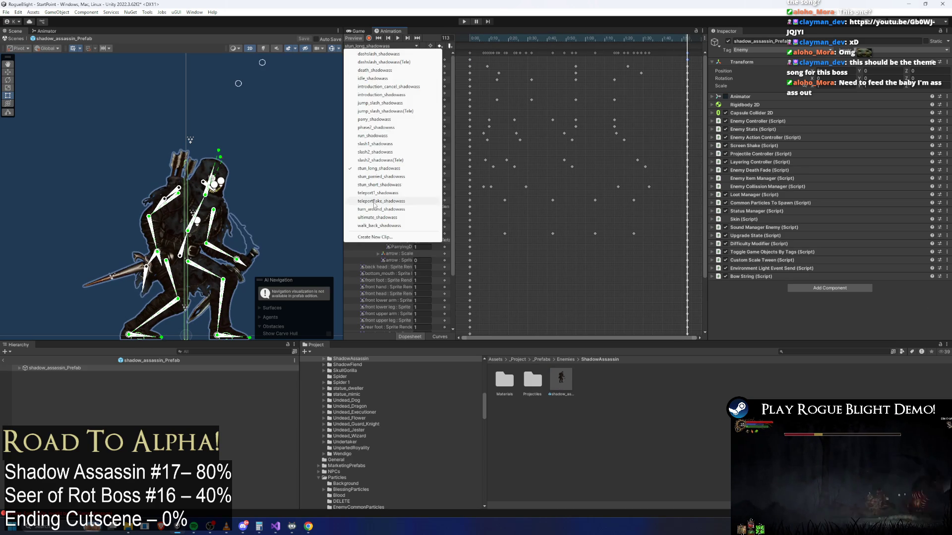
click(386, 178)
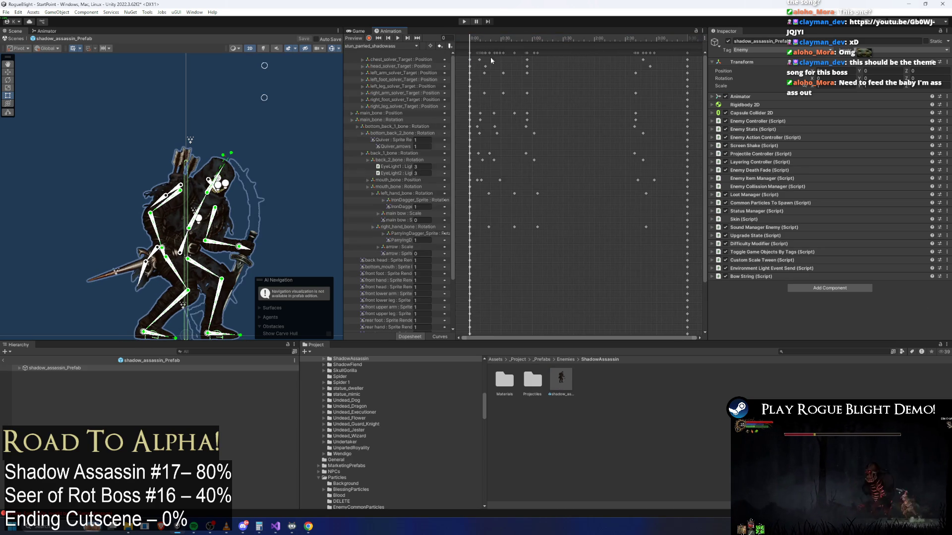
click(687, 40)
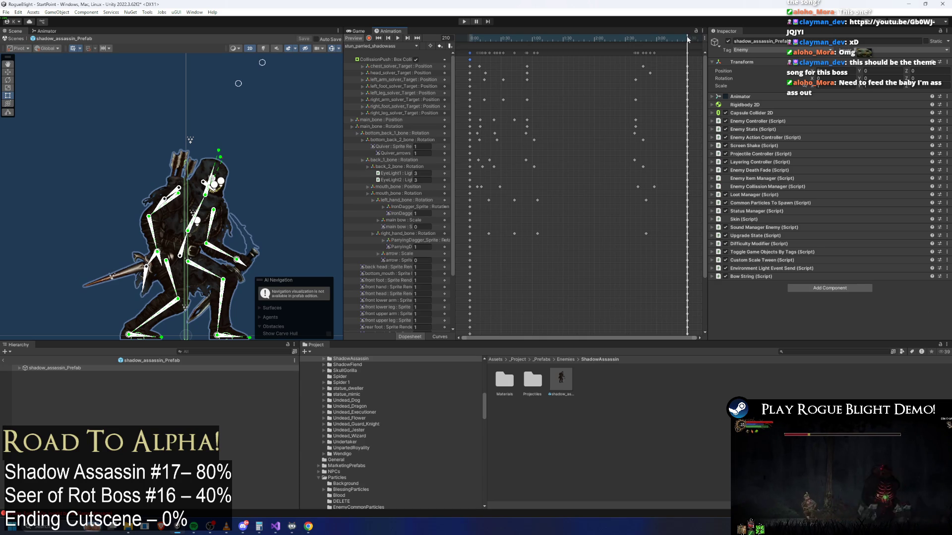
click(404, 47)
click(391, 186)
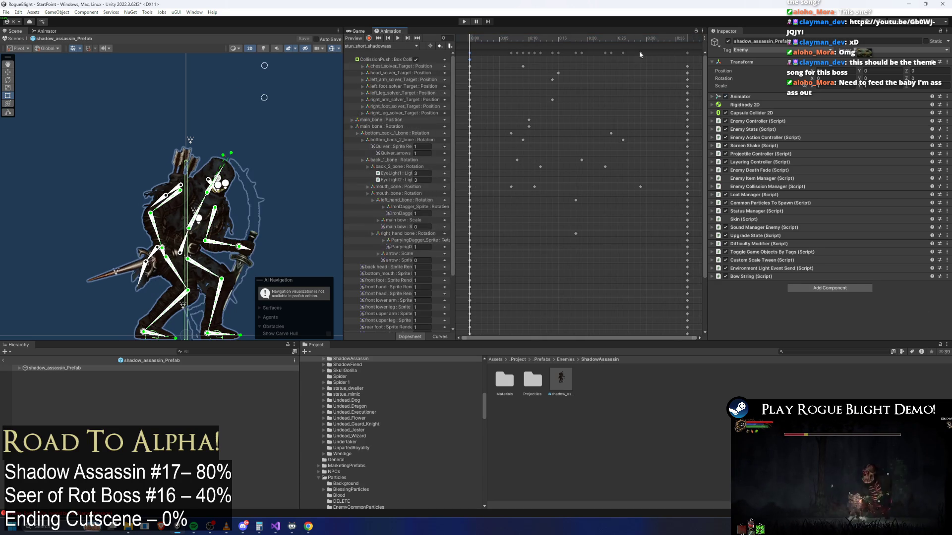
click(687, 39)
click(389, 47)
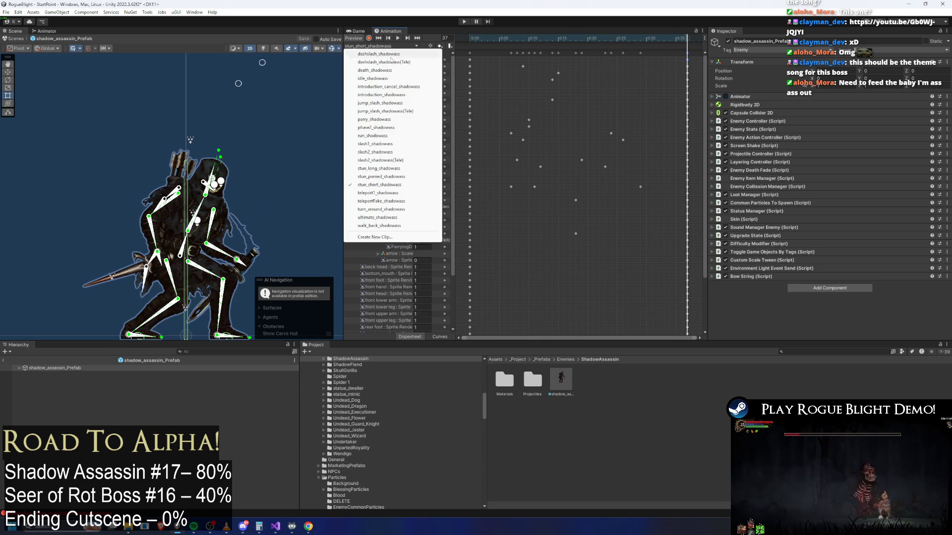
click(375, 70)
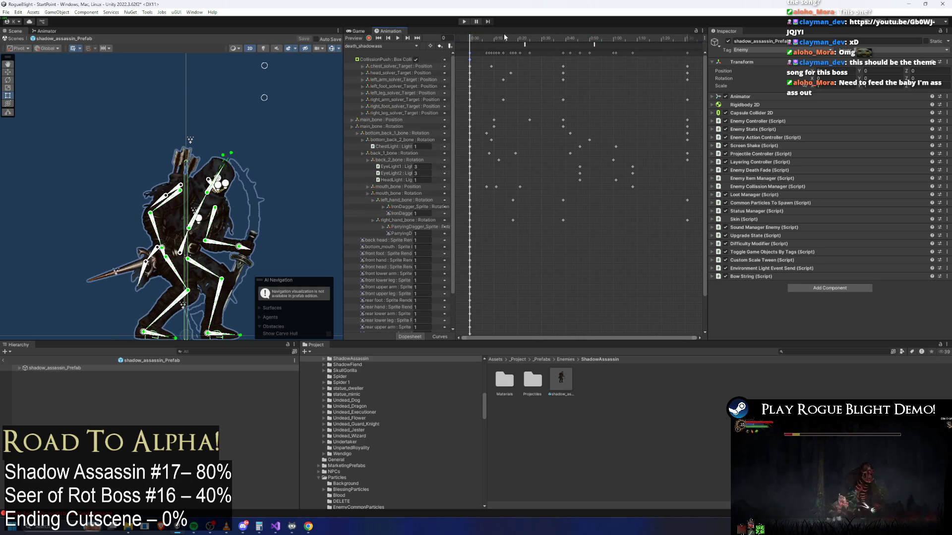
click(687, 39)
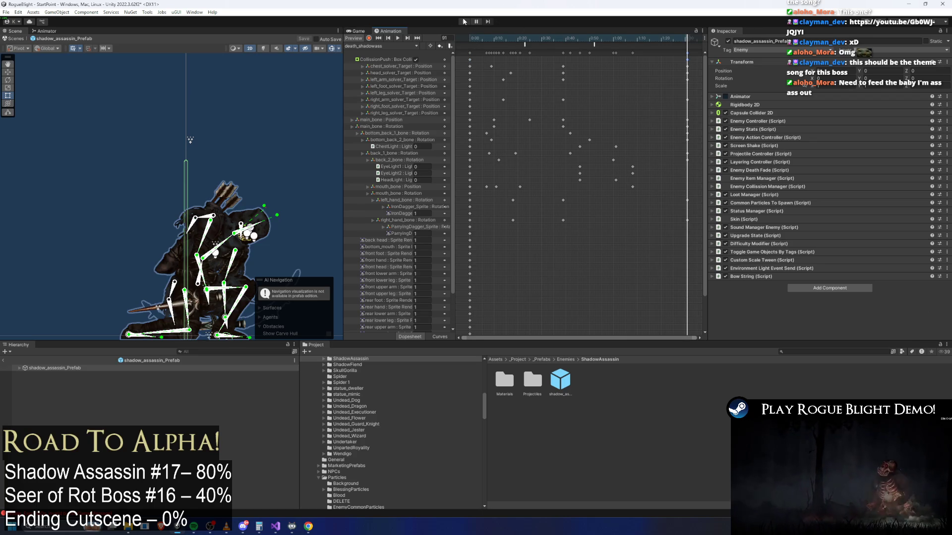
- Save the prefab and enter Play mode, ignoring the Risk of unwanted modifications warning
key(ctrl+s)
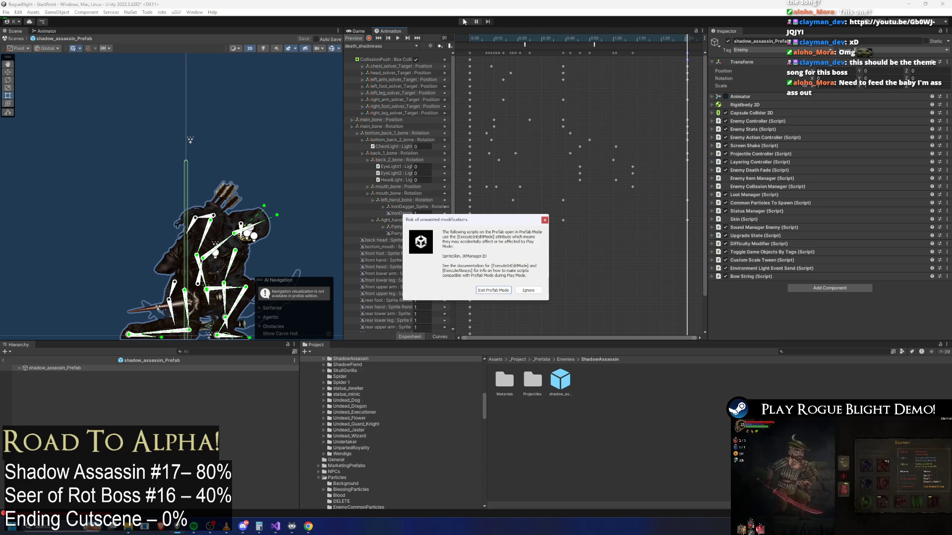
key(Return)
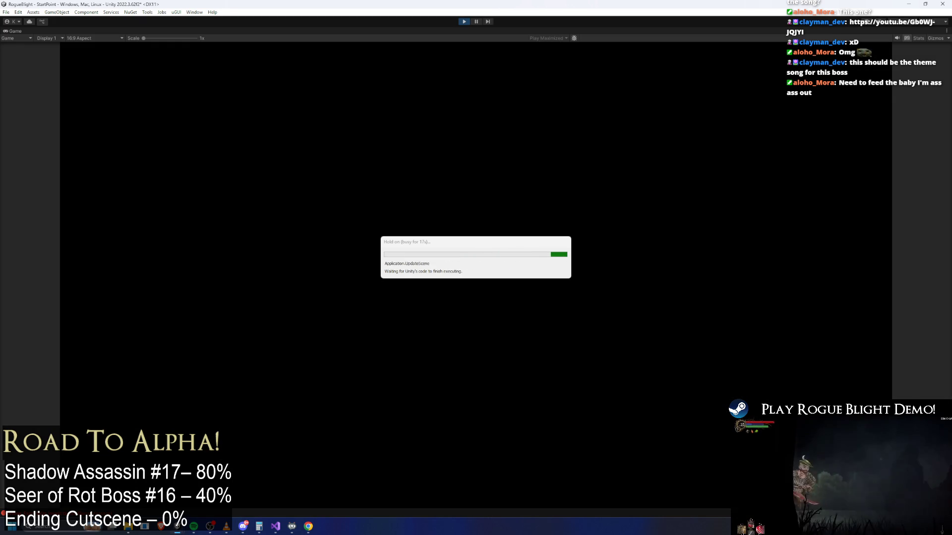
- Load the first save slot, run into the boss arena and open with two sword attacks
key(Return)
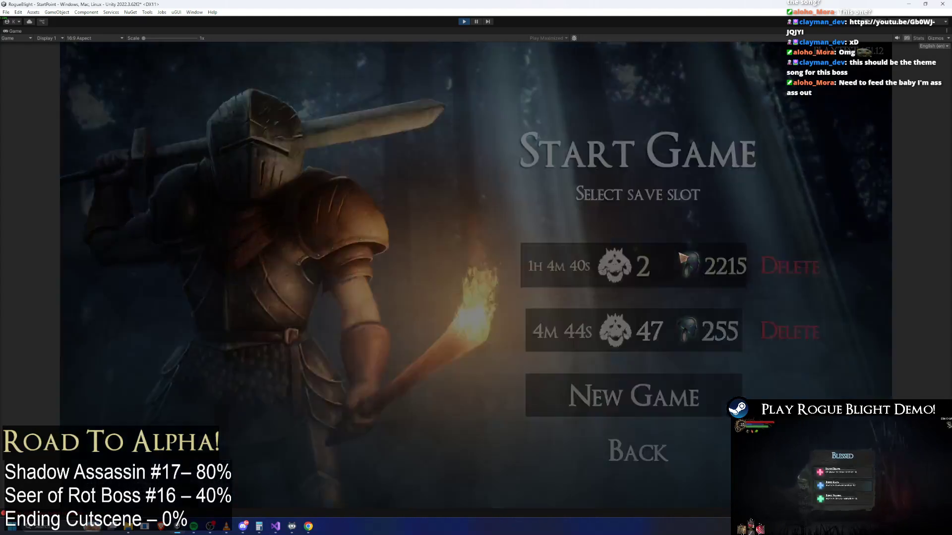
click(678, 268)
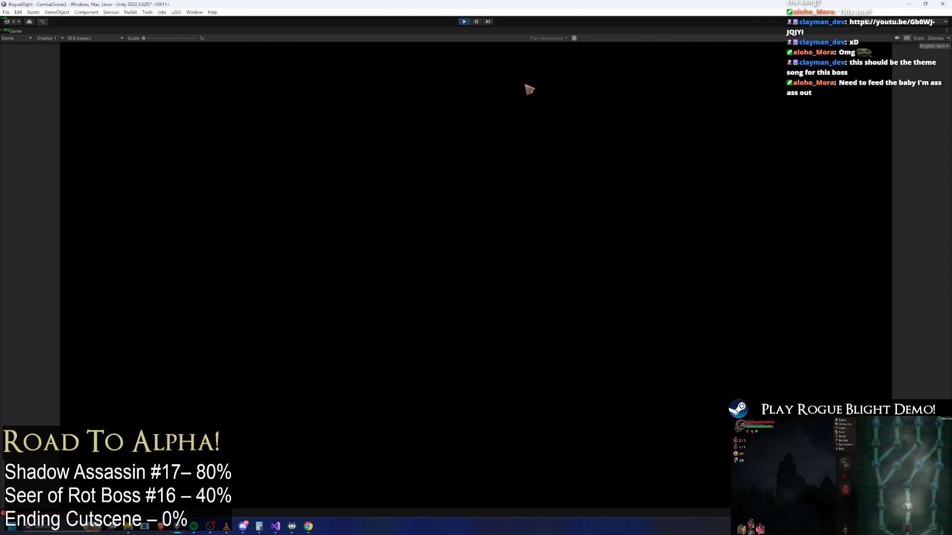
key(d)
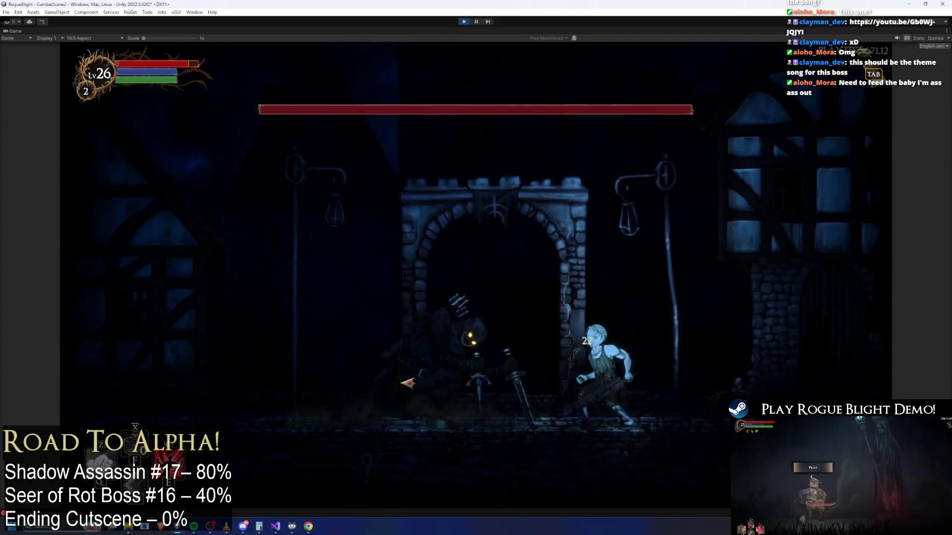
click(393, 378)
click(393, 378)
key(a)
key(a)
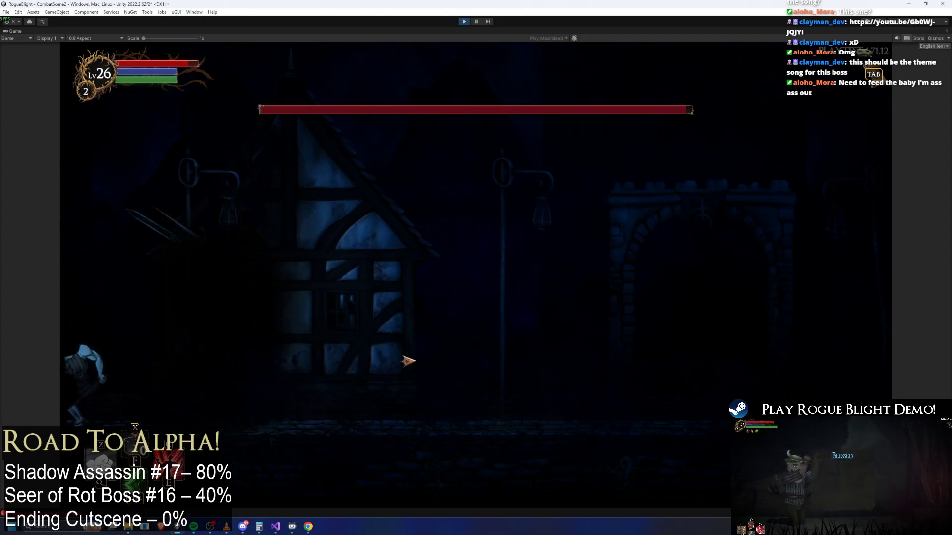
- Run between the house and archway, leap onto the house, then strike the boss twice
key(d)
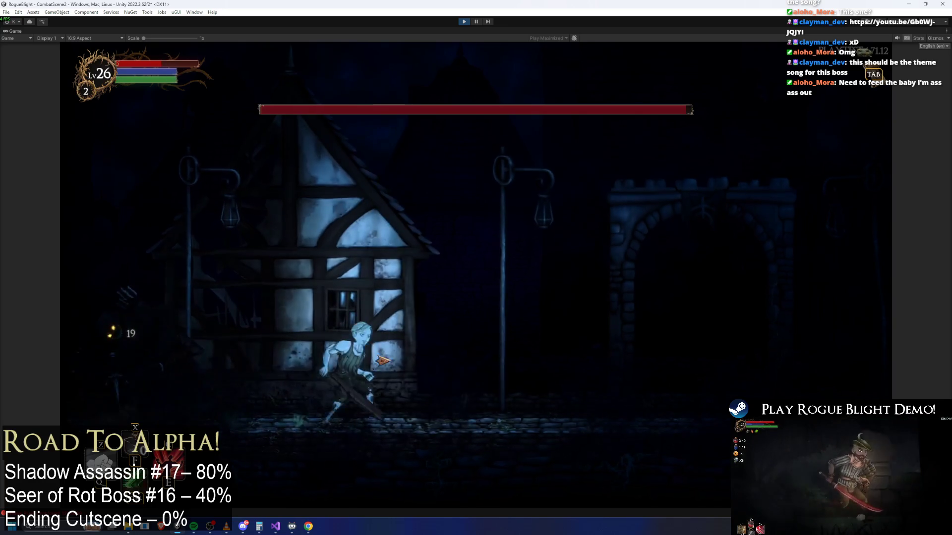
key(d)
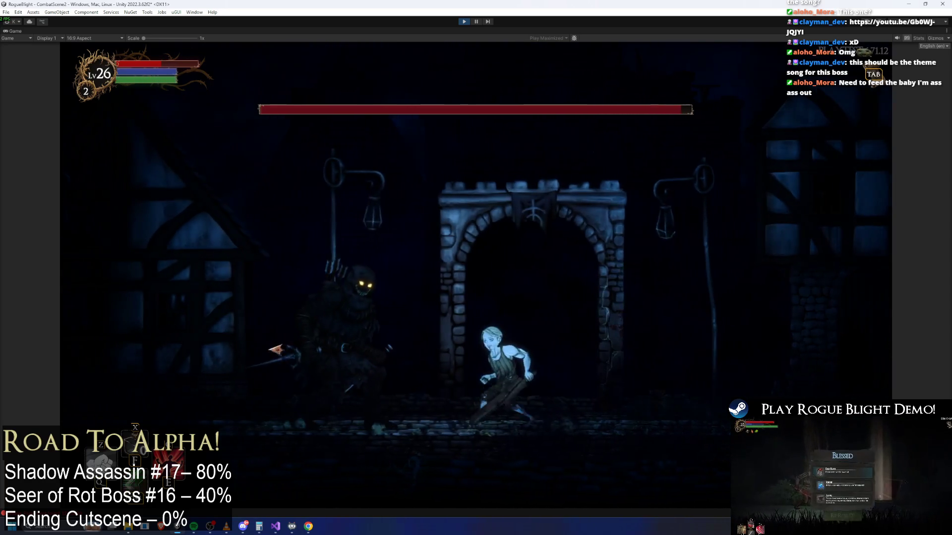
key(a)
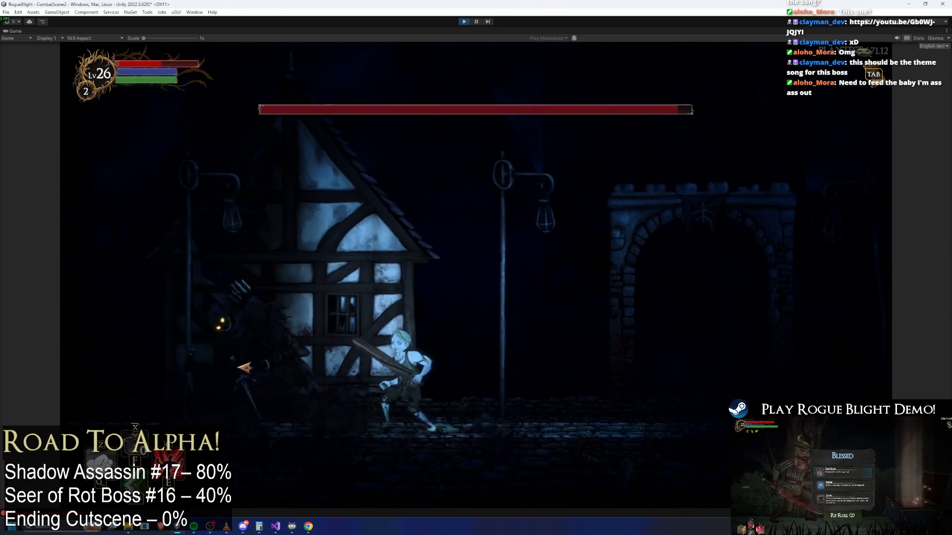
key(d)
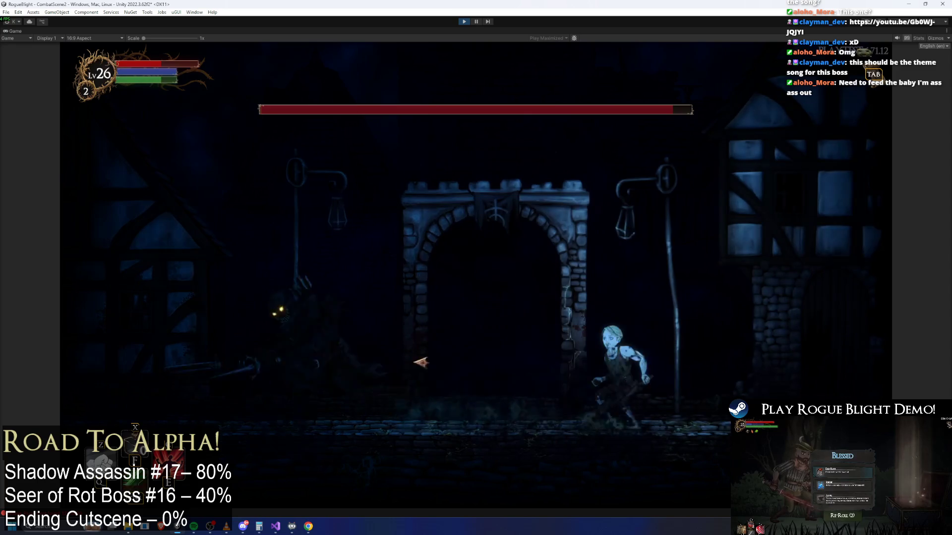
key(a)
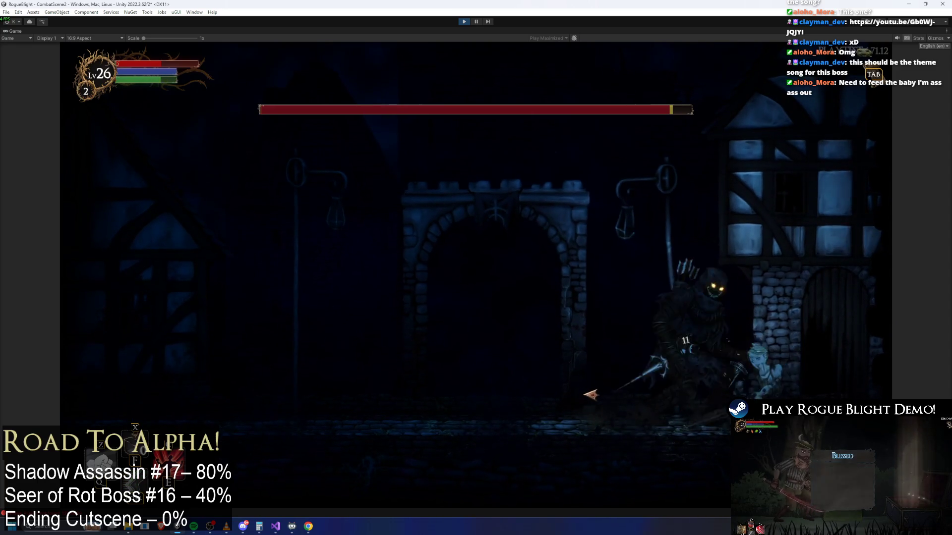
key(a)
key(space)
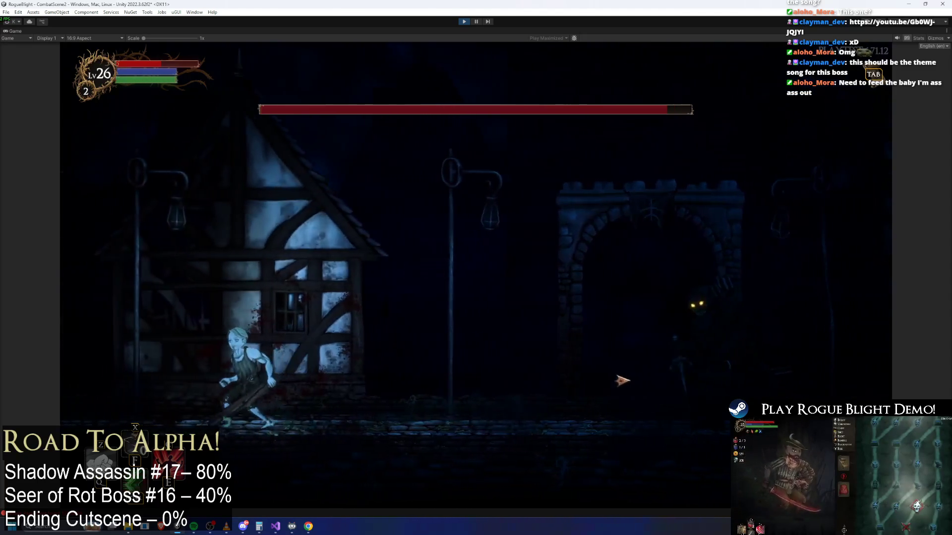
key(d)
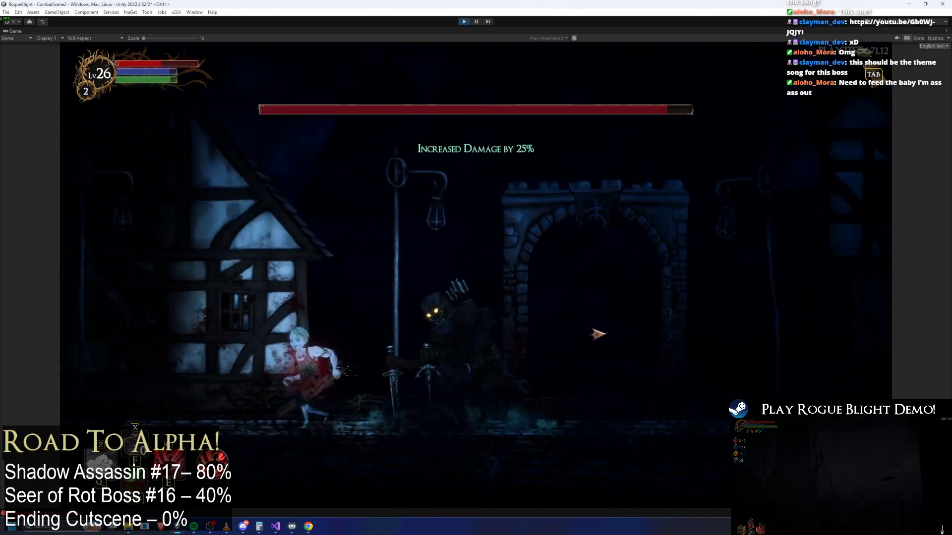
key(d)
click(714, 342)
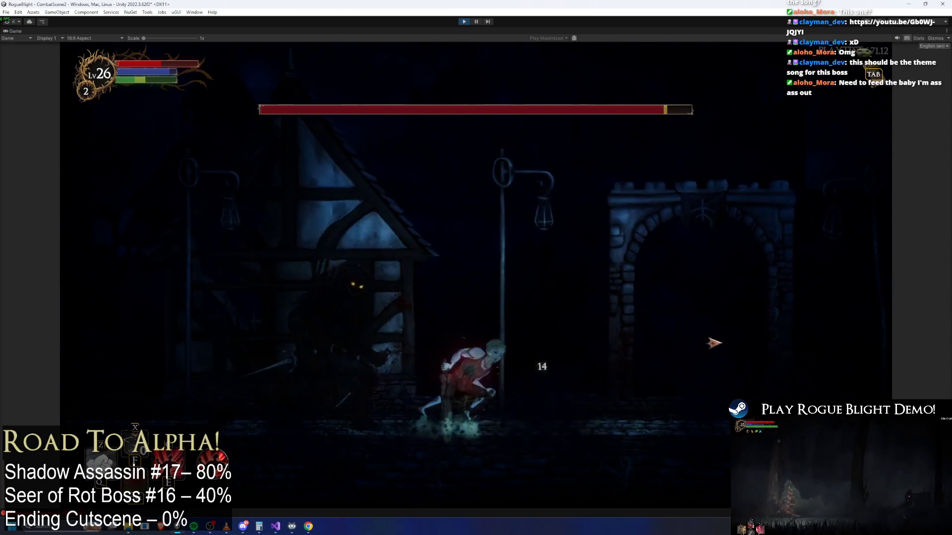
key(a)
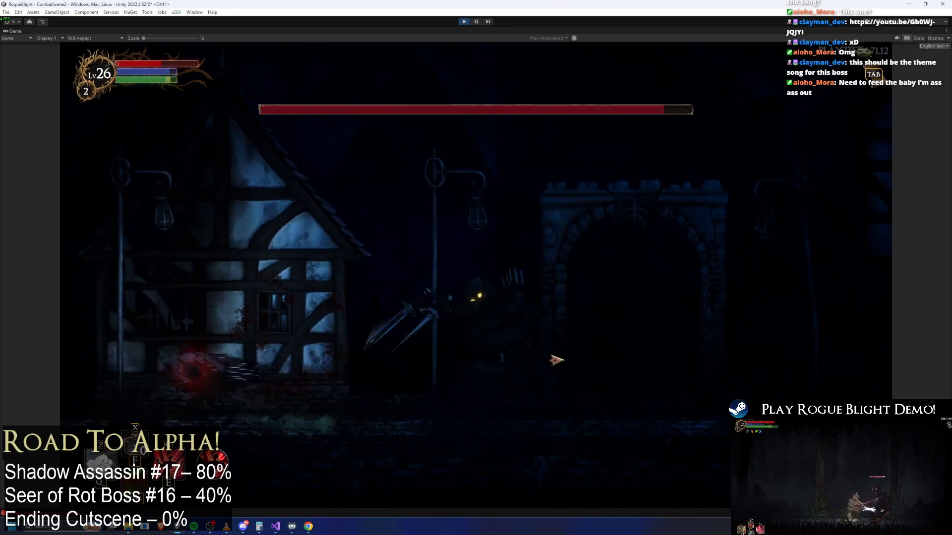
key(d)
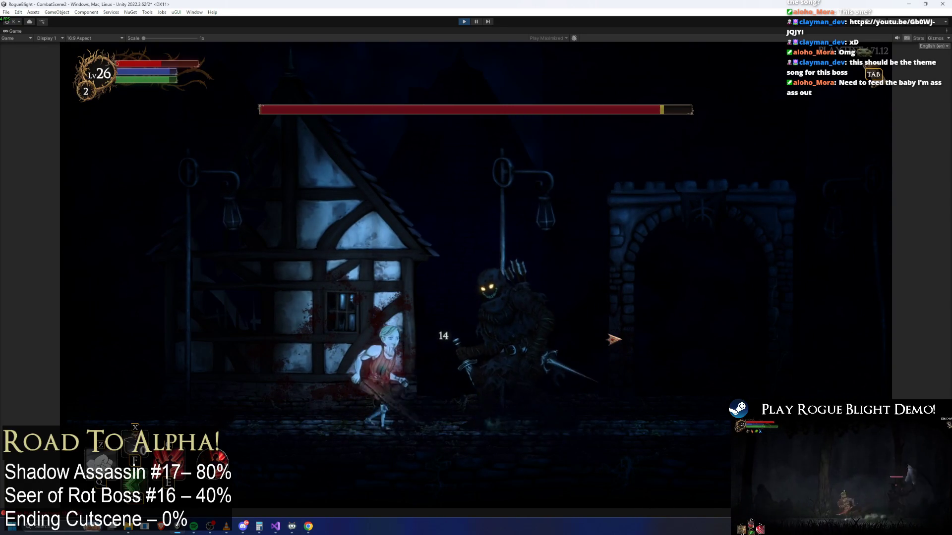
click(590, 338)
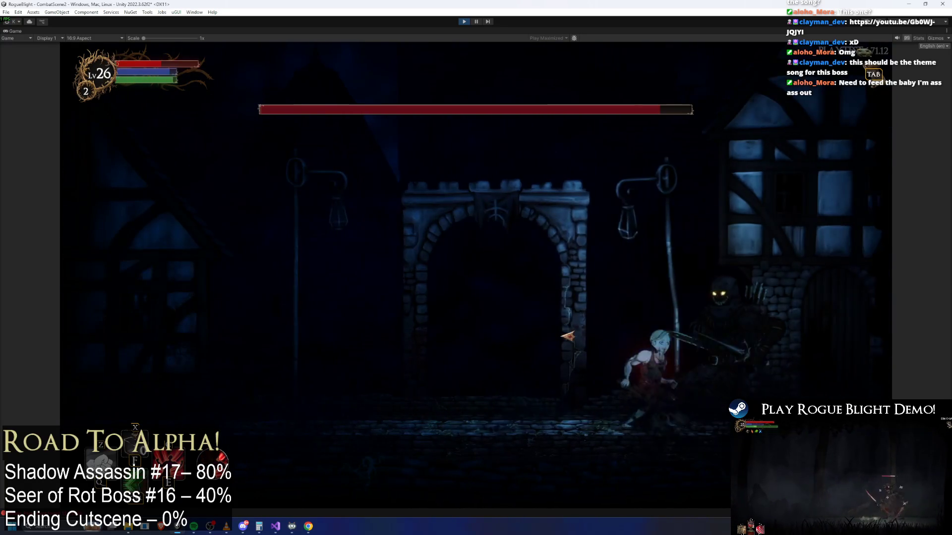
- Dodge the boss's summoned blades across the arena, then pause the game with Escape
key(d)
key(a)
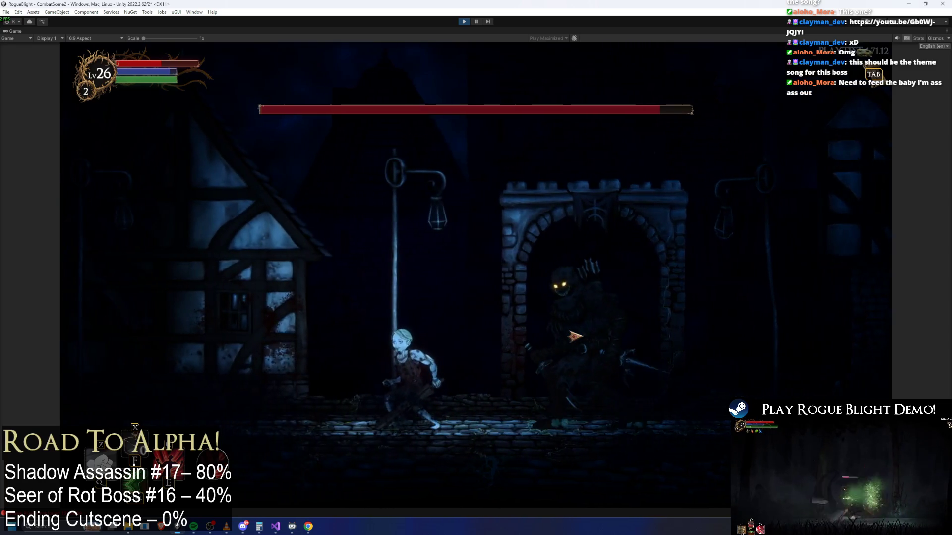
key(a)
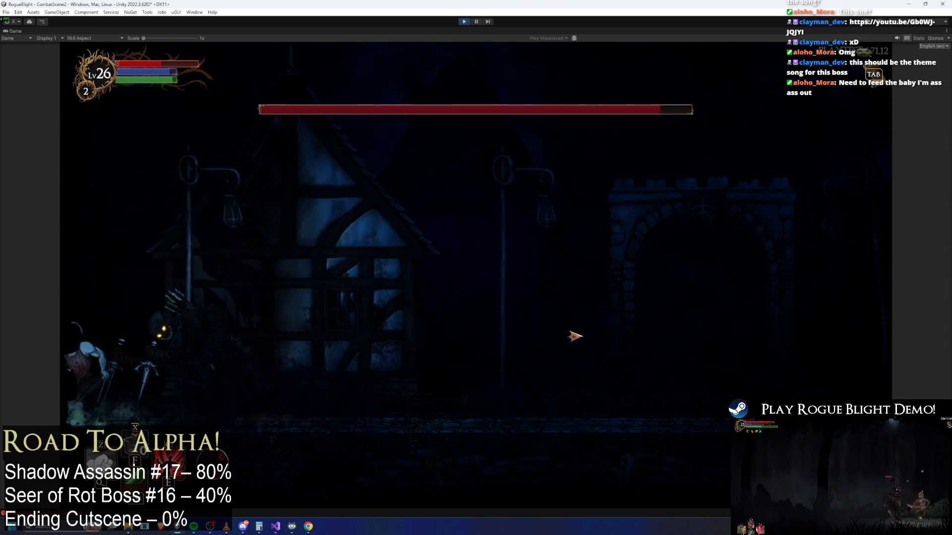
key(d)
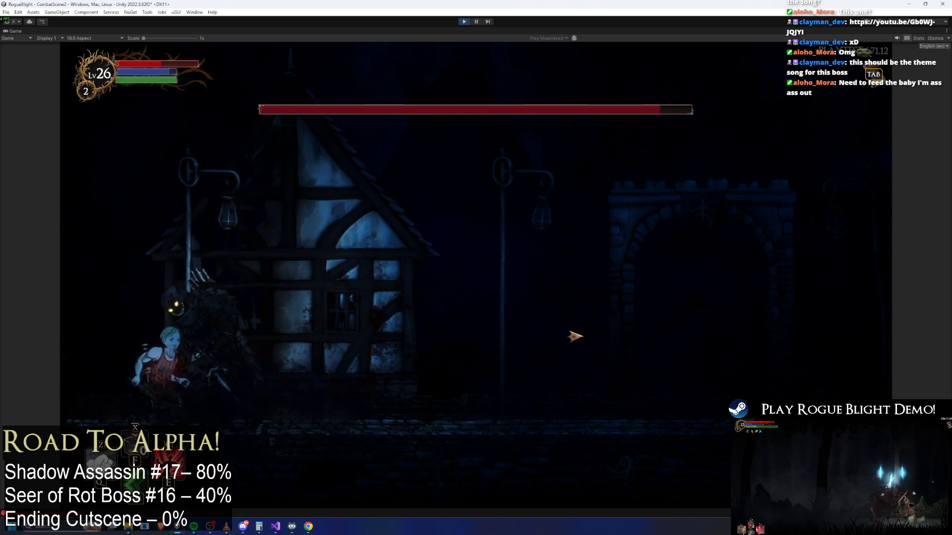
key(d)
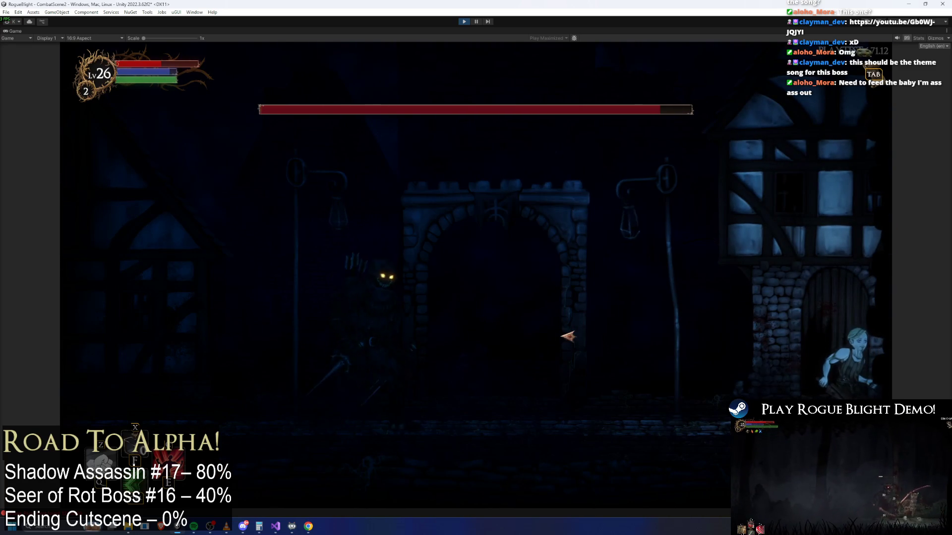
key(a)
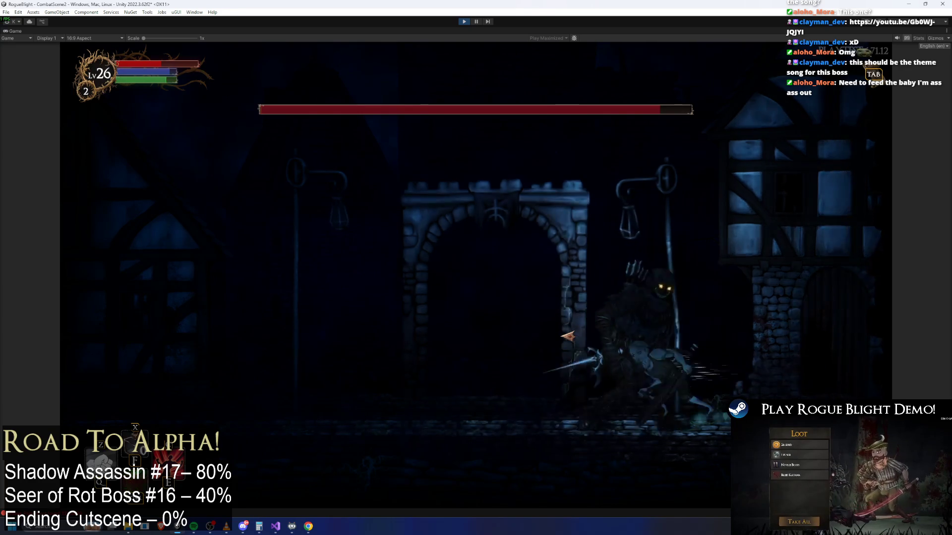
key(a)
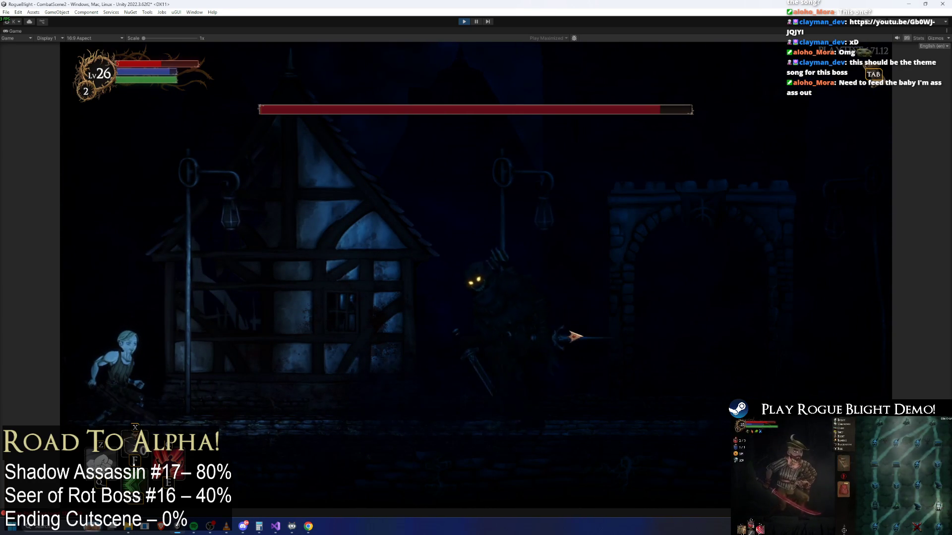
key(d)
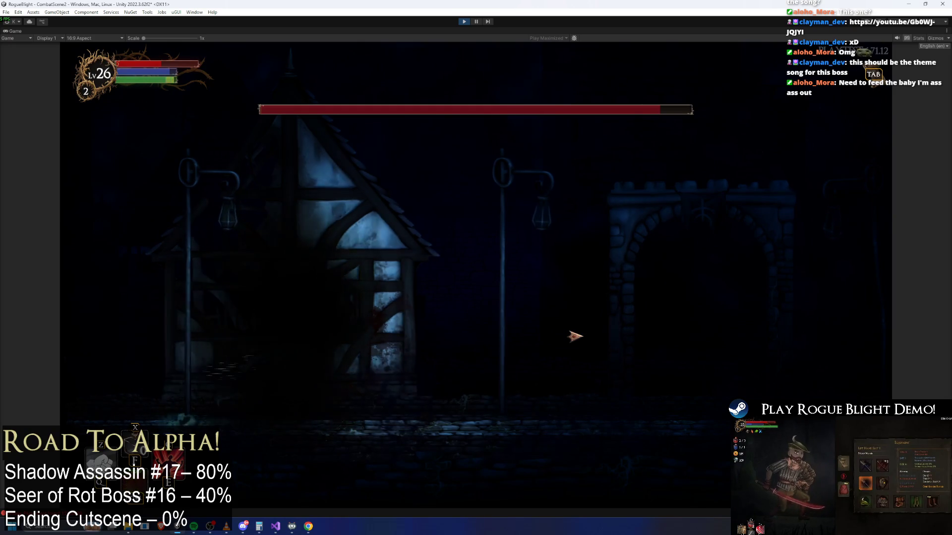
key(d)
key(d)
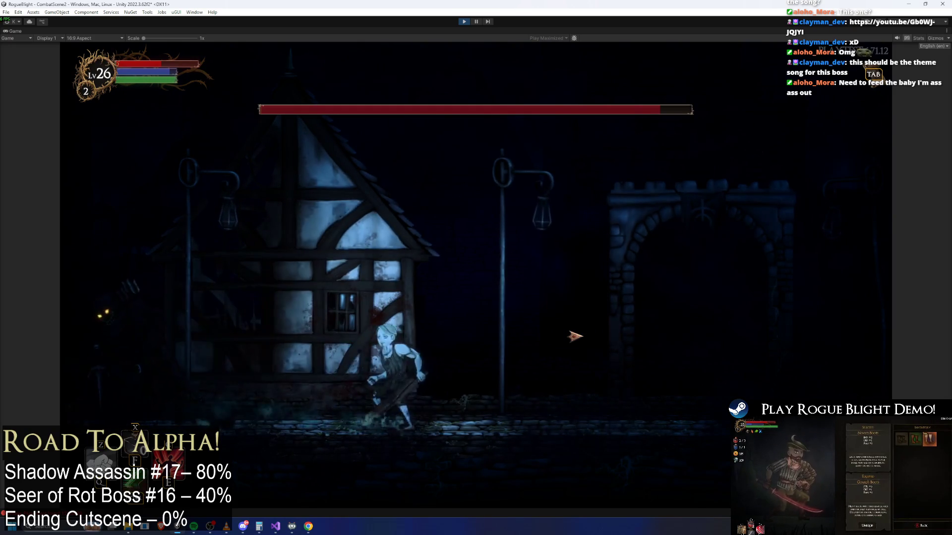
key(a)
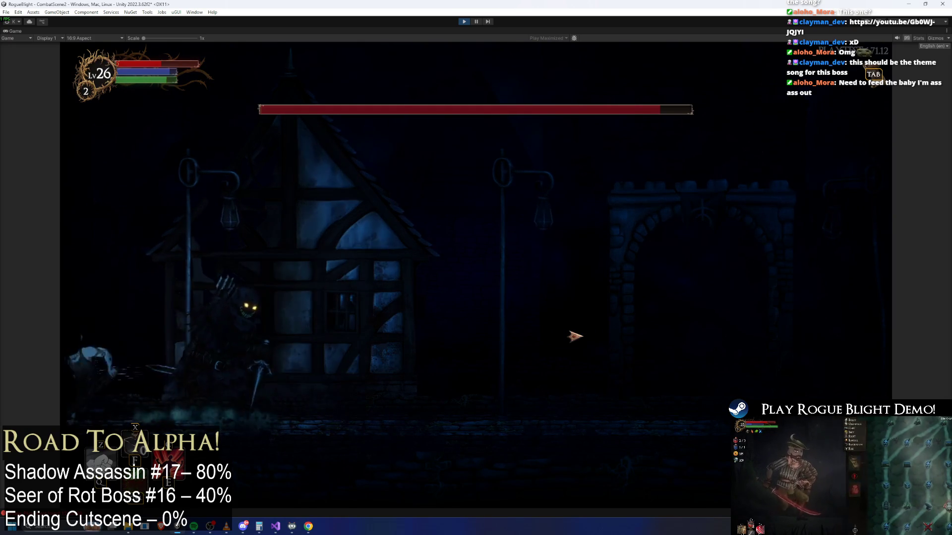
key(d)
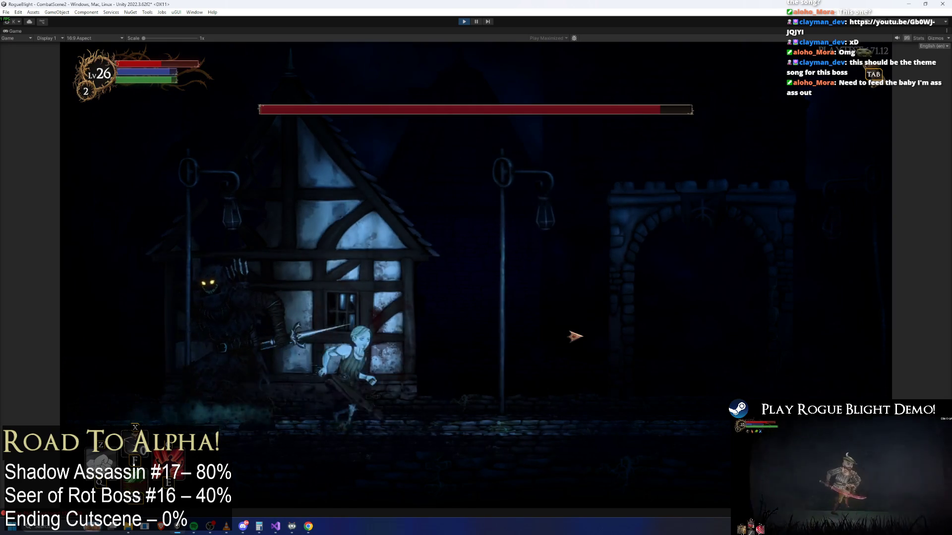
key(d)
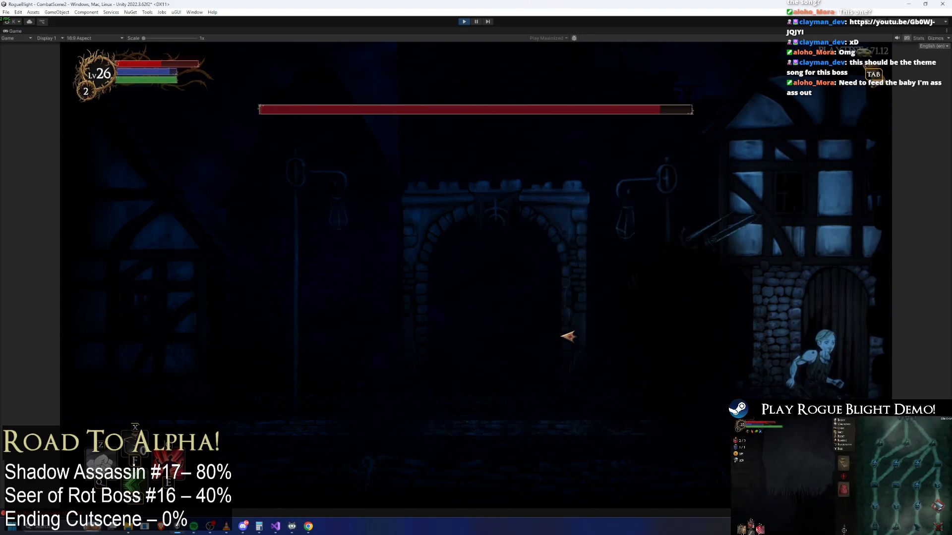
key(a)
key(a)
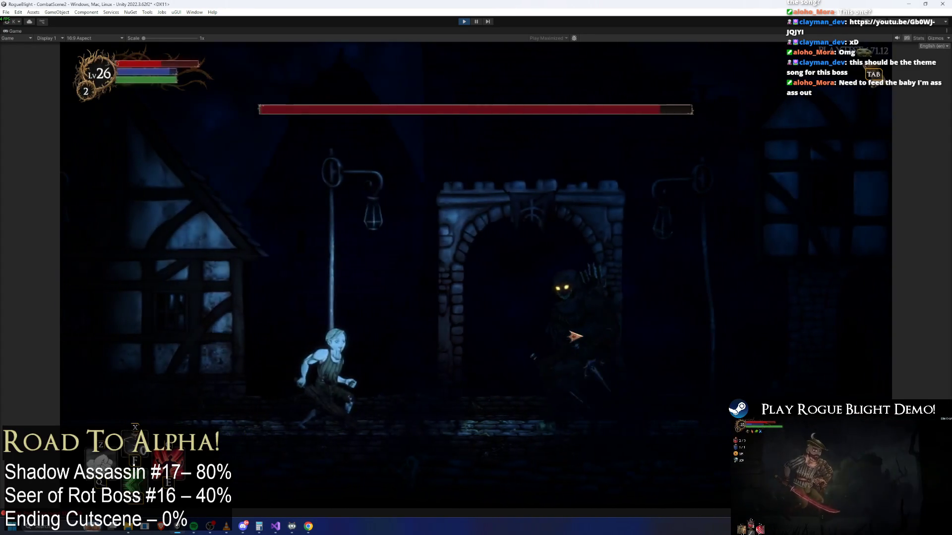
key(Escape)
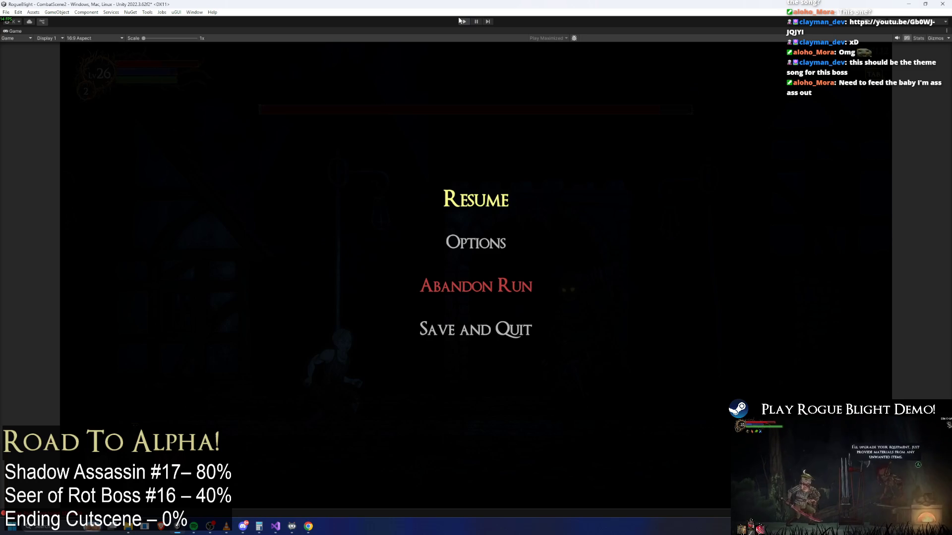
- Stop Play mode and launch GitHub Desktop through a Windows search for 'git'
key(ctrl+p)
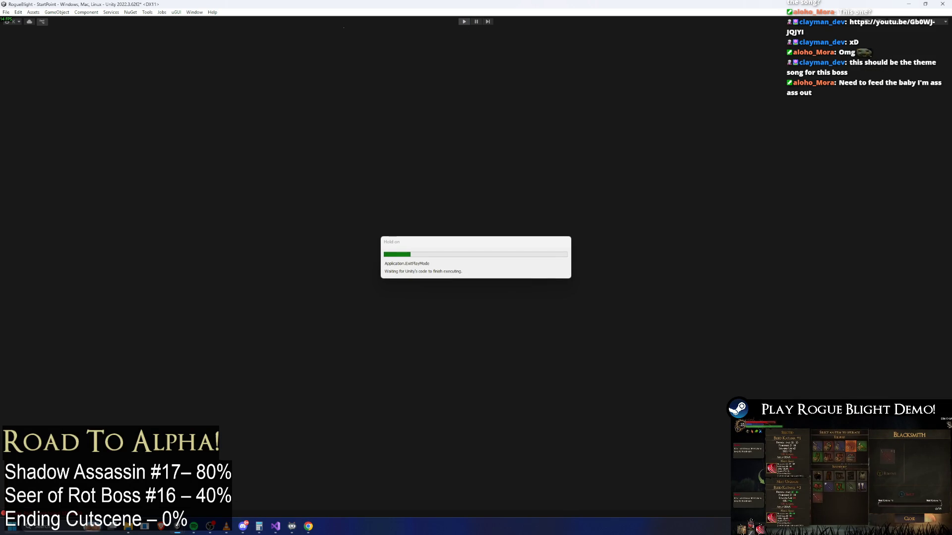
click(18, 532)
text(git)
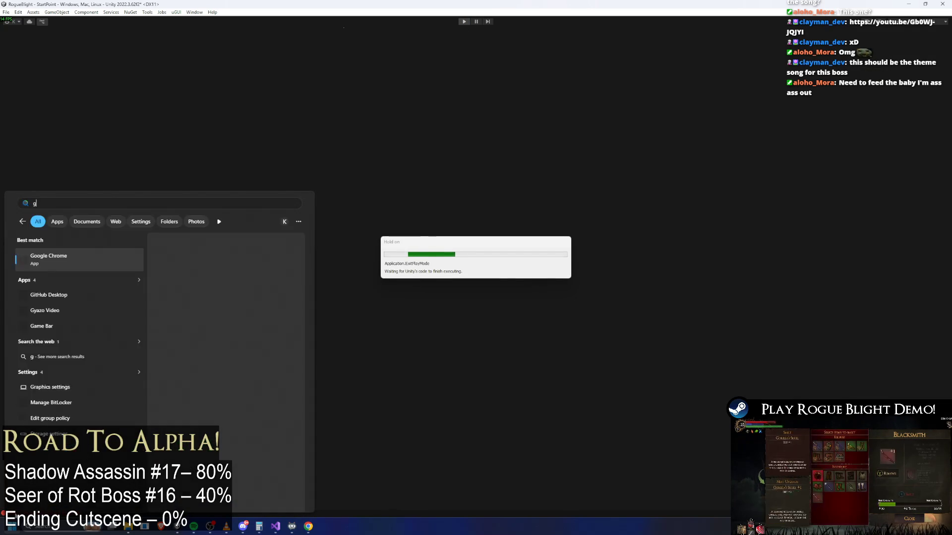
key(Return)
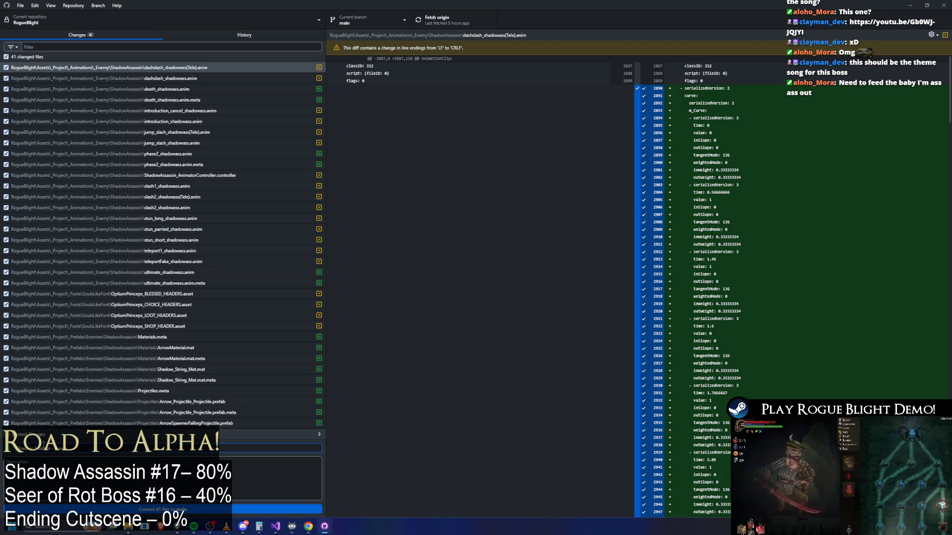
- Commit all 41 files to main, push to origin, then close GitHub Desktop
click(277, 509)
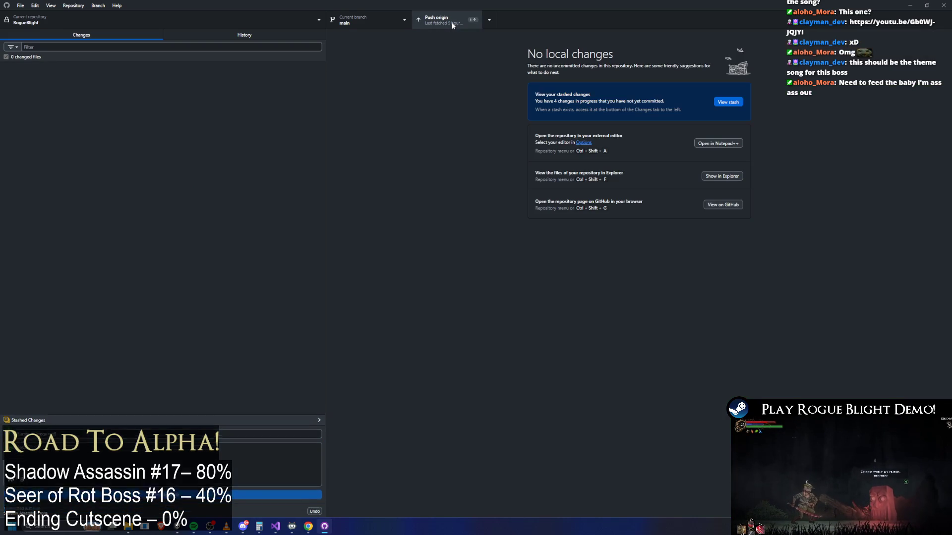
click(451, 22)
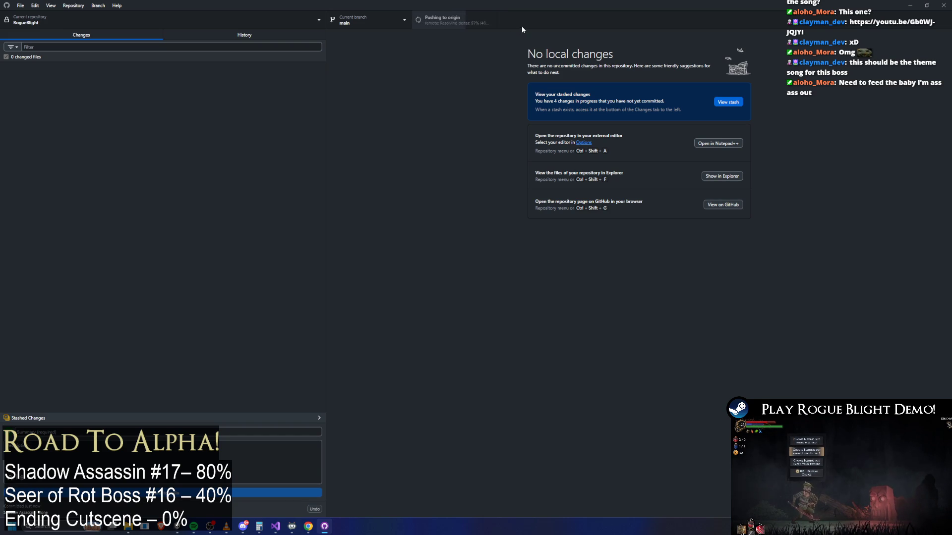
click(947, 6)
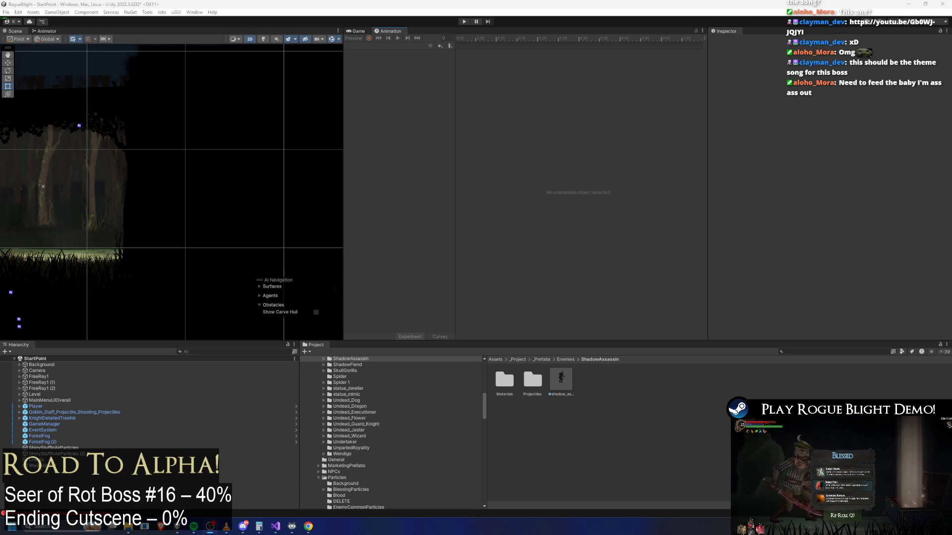
click(825, 351)
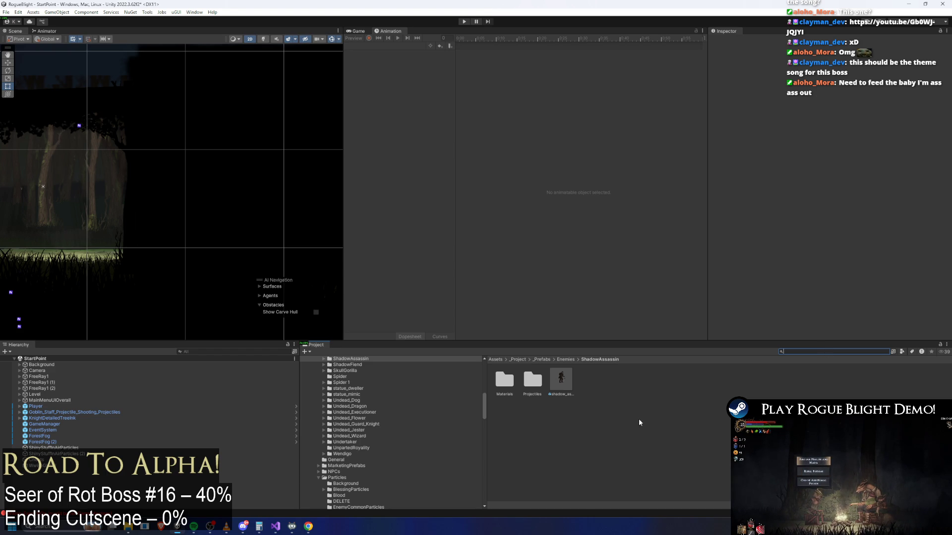
click(308, 526)
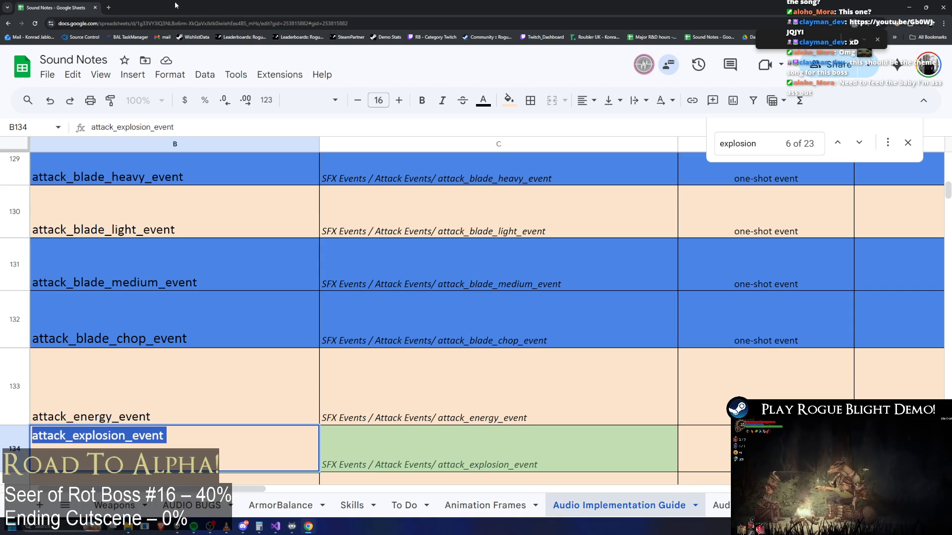
- Open the Bosses spreadsheet in a new Chrome tab and select the B5 and B6 boss entries
key(ctrl+t)
text(boss)
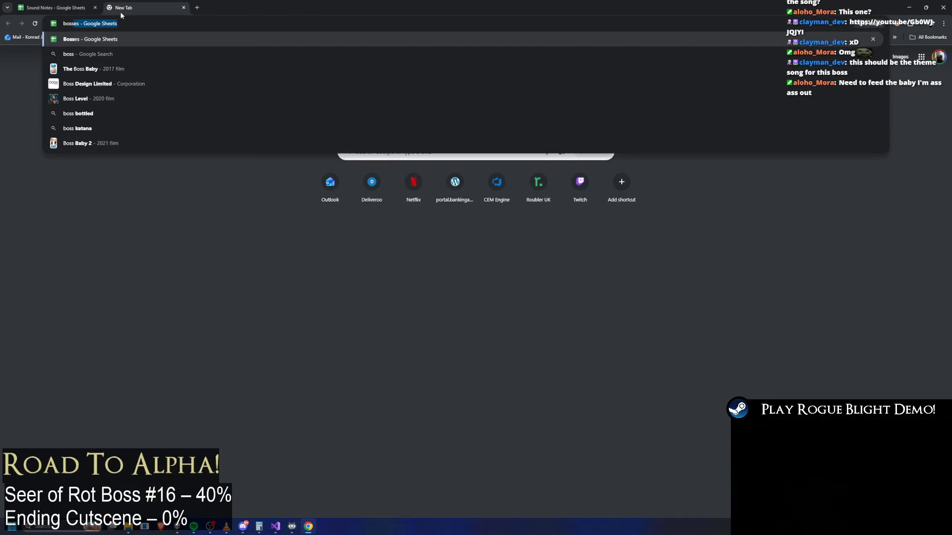
key(Return)
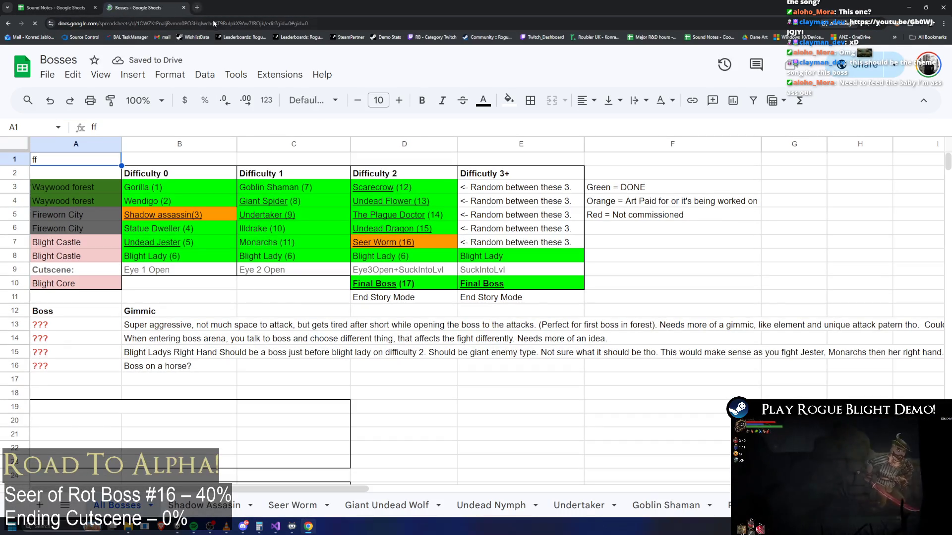
click(173, 215)
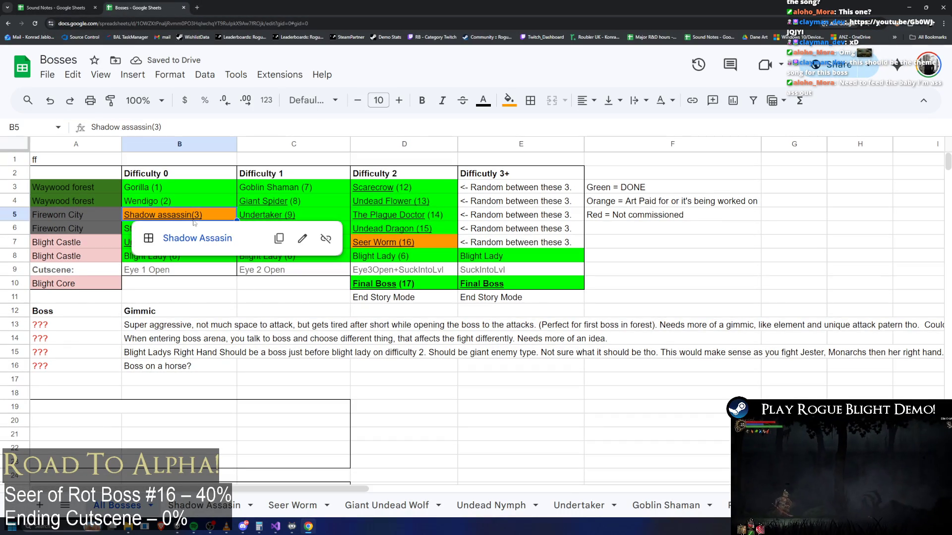
key(Down)
key(Down)
key(Down)
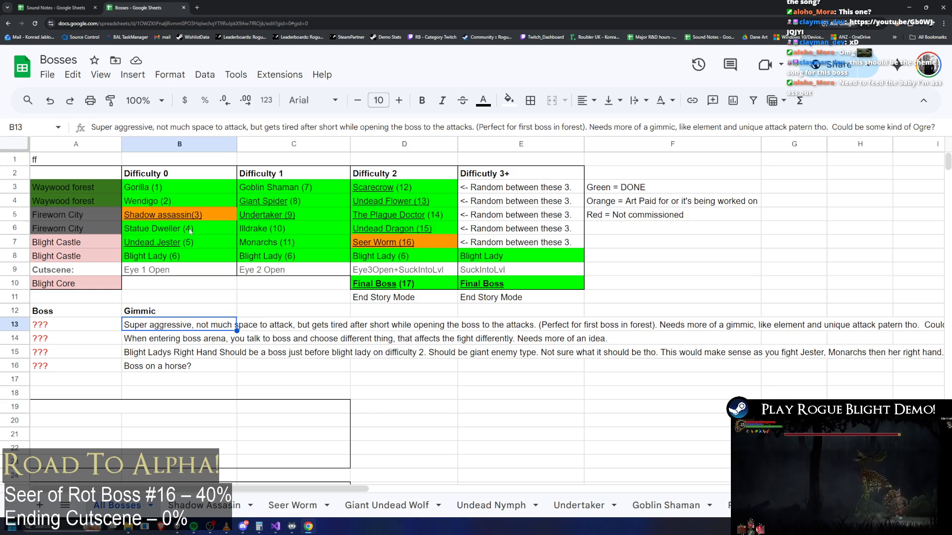
click(192, 229)
mouse_move(203, 242)
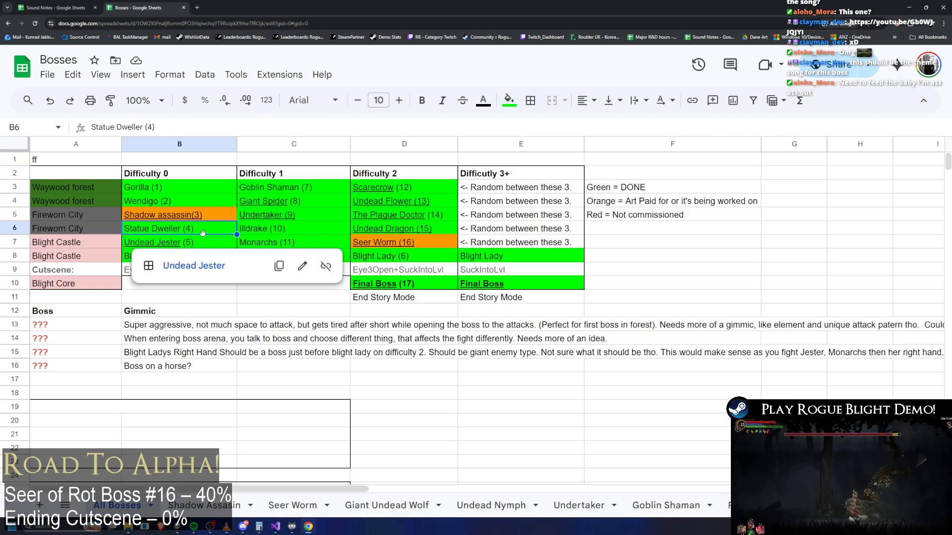
key(Up)
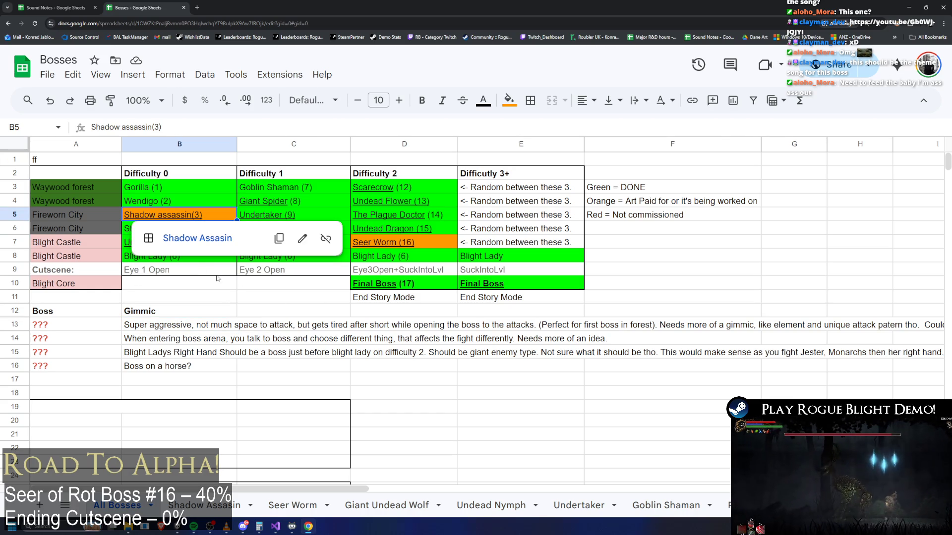
- Swap B5 and B6 through spare cell B11, placing Statue Dweller above Shadow assassin
key(ctrl+x)
click(167, 295)
key(ctrl+v)
key(Up)
key(Up)
key(Up)
key(ctrl+x)
key(Up)
key(ctrl+v)
click(203, 296)
key(ctrl+x)
key(Up)
key(Up)
key(Up)
key(ctrl+v)
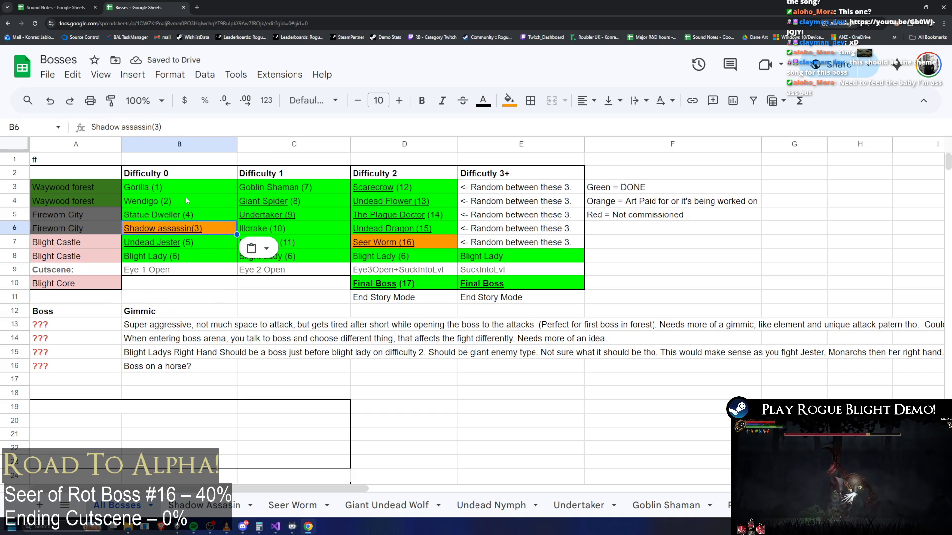
- Change the entries to 'Statue Dweller (3)' and 'Shadow assassin(4)', then minimize Chrome
click(422, 214)
click(547, 206)
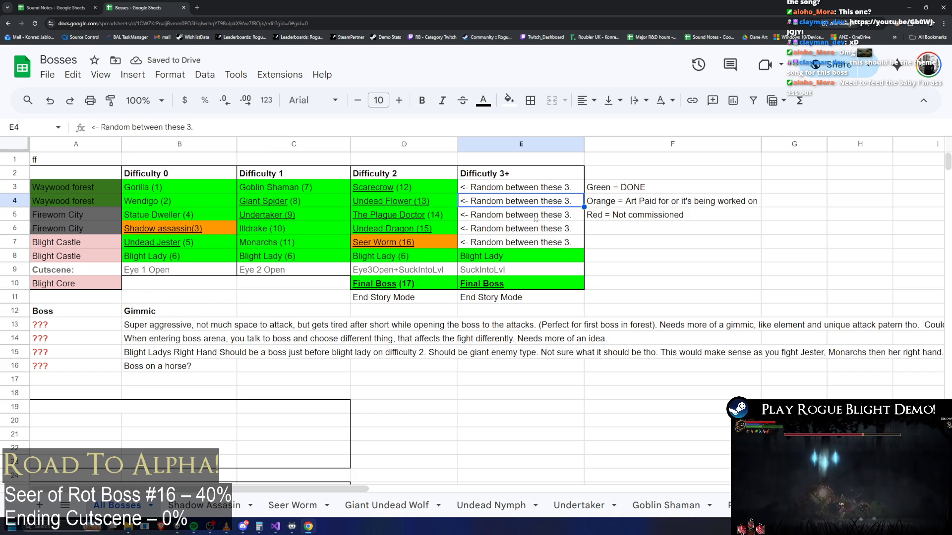
click(190, 218)
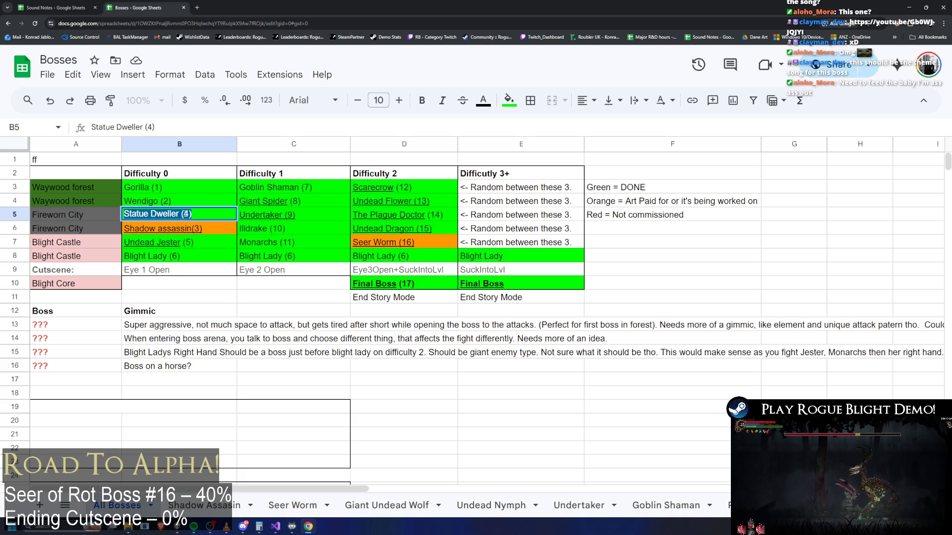
key(BackSpace)
key(BackSpace)
text(3))
key(Return)
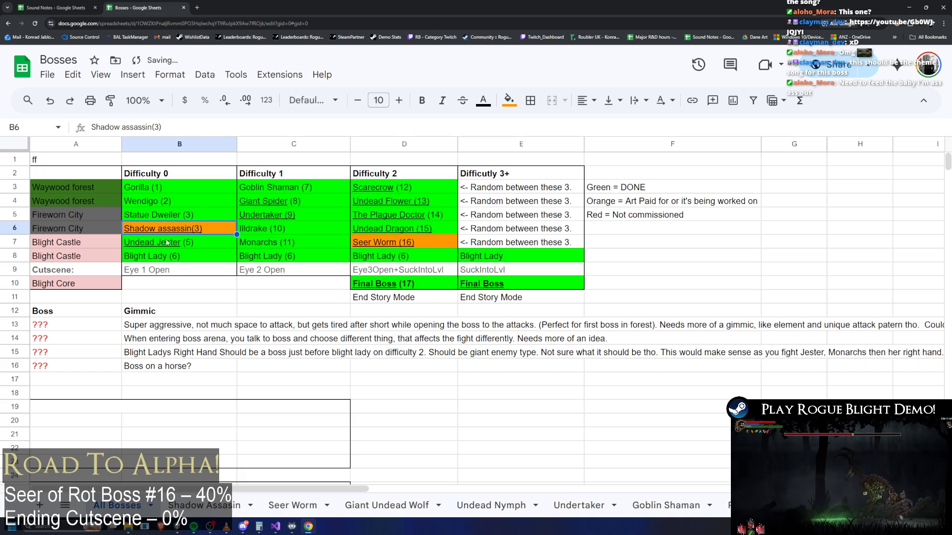
key(Return)
key(BackSpace)
key(BackSpace)
text(4))
click(349, 302)
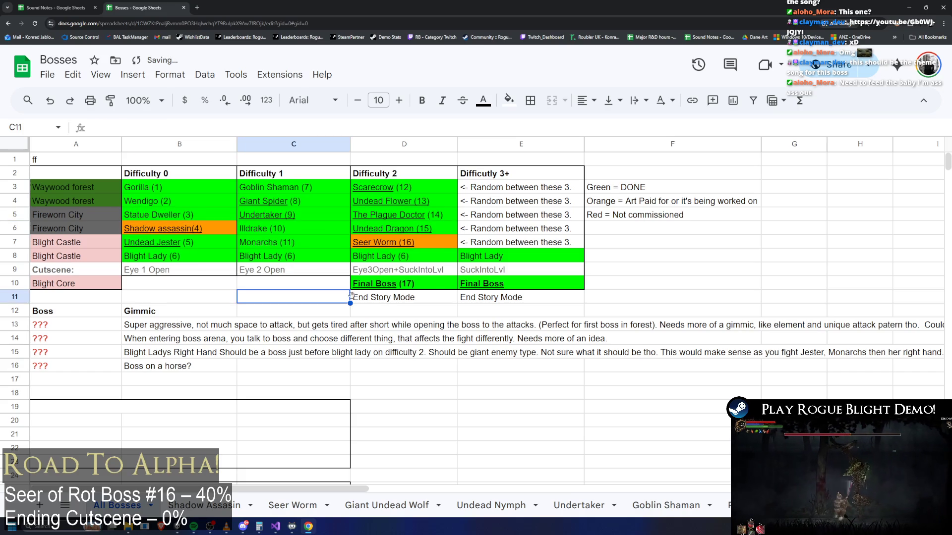
click(909, 8)
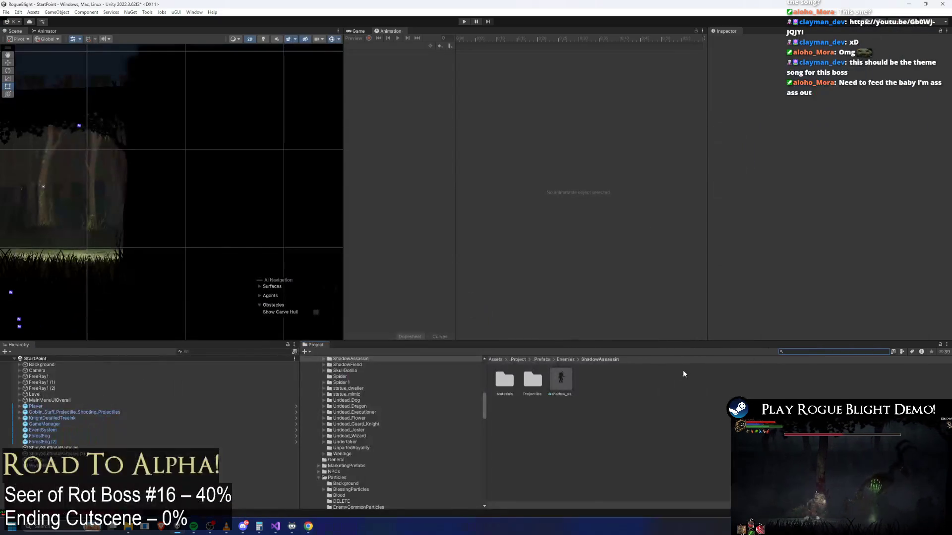
- Inspect the prefab's Enemy Action Controller, Common Particles To Spawn and Enemy Controller settings
click(773, 187)
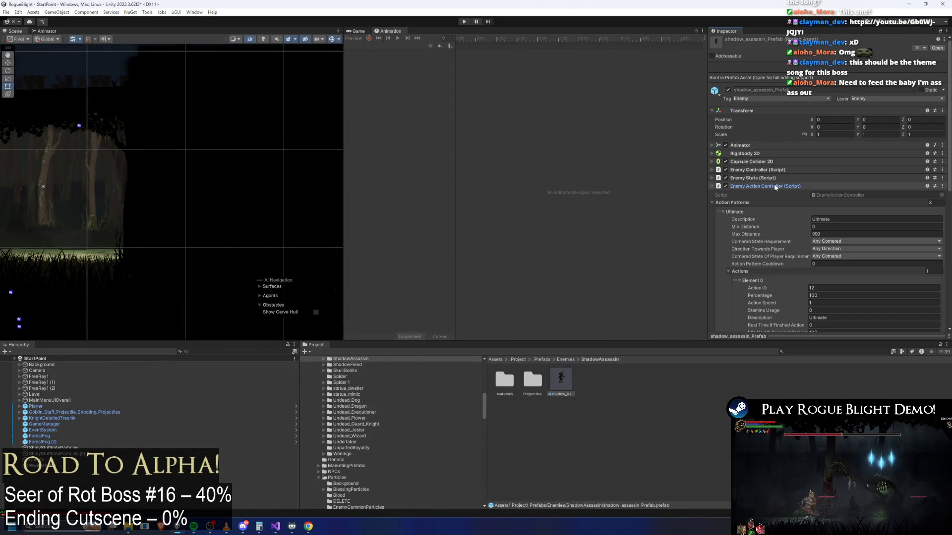
click(776, 188)
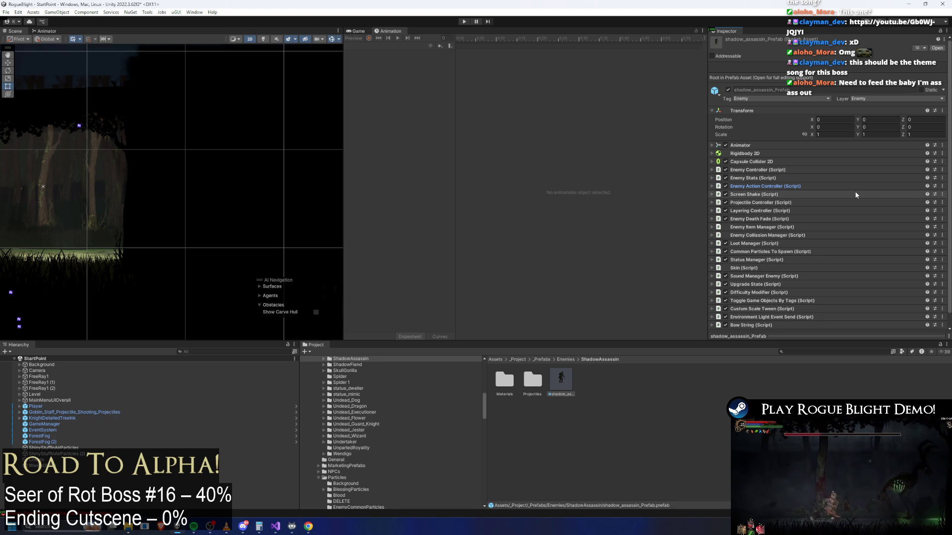
click(776, 251)
click(776, 252)
right_click(771, 251)
key(Escape)
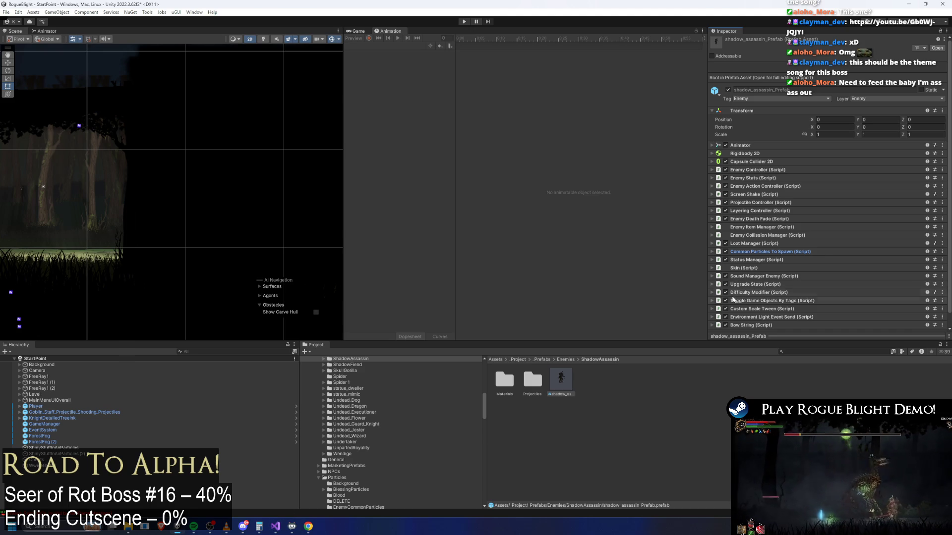
click(757, 170)
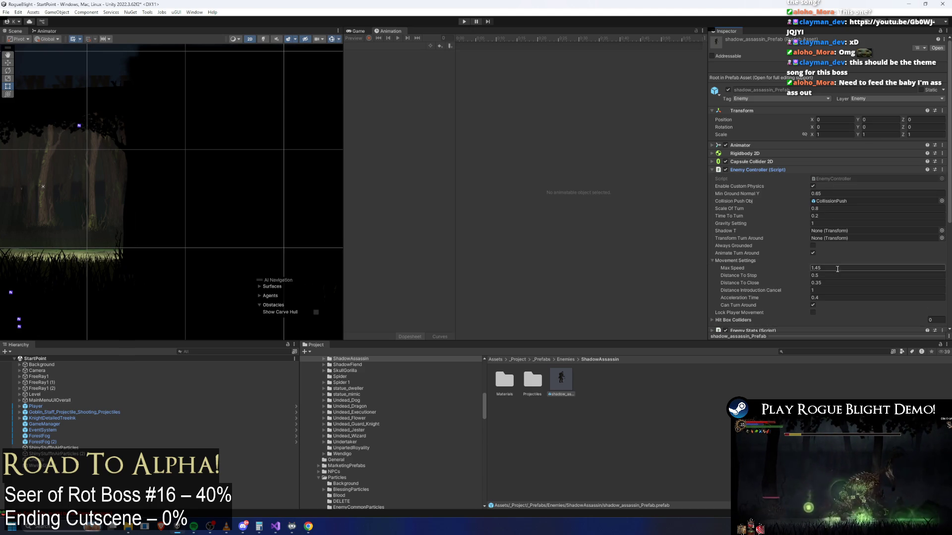
scroll(843, 204, down, 1)
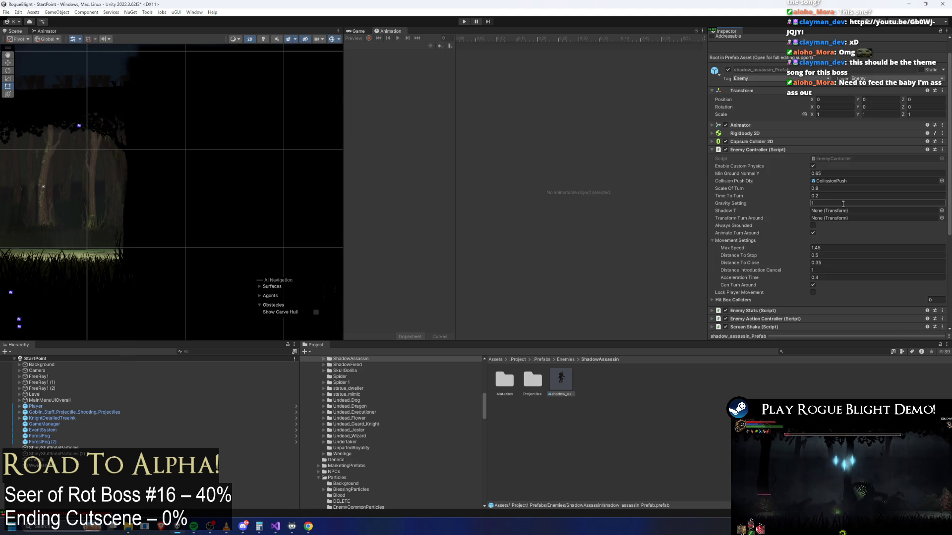
click(748, 149)
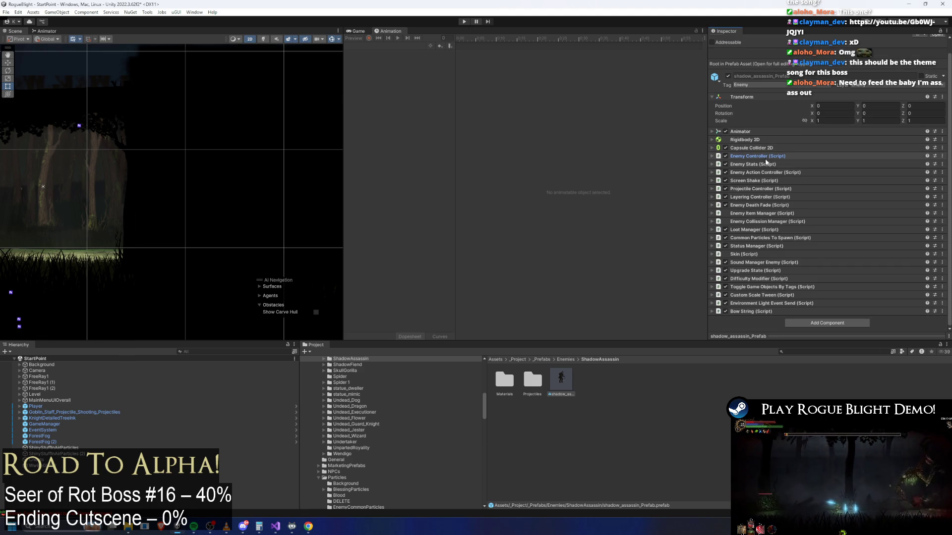
- Set the Shadow Assassin's Boss Level to 4 under Enemy Stats
click(767, 165)
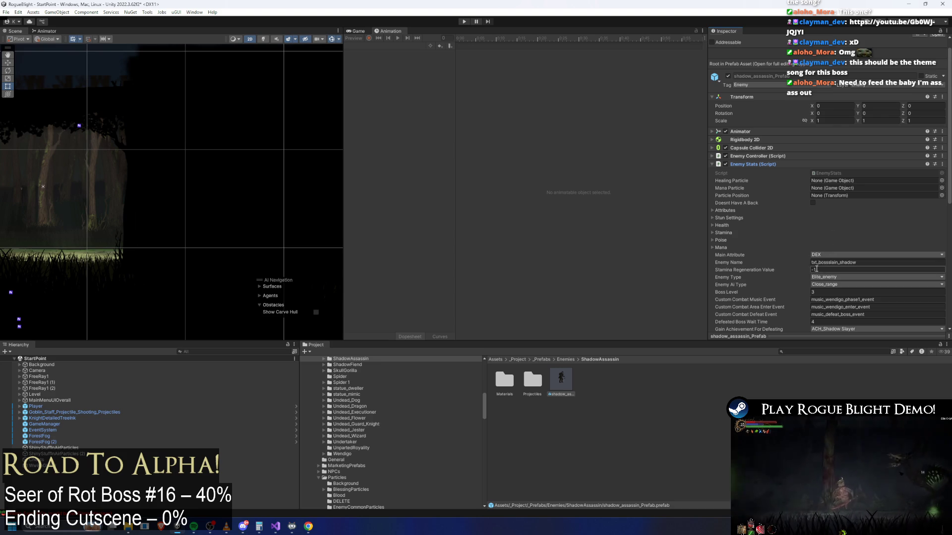
click(825, 292)
text(4)
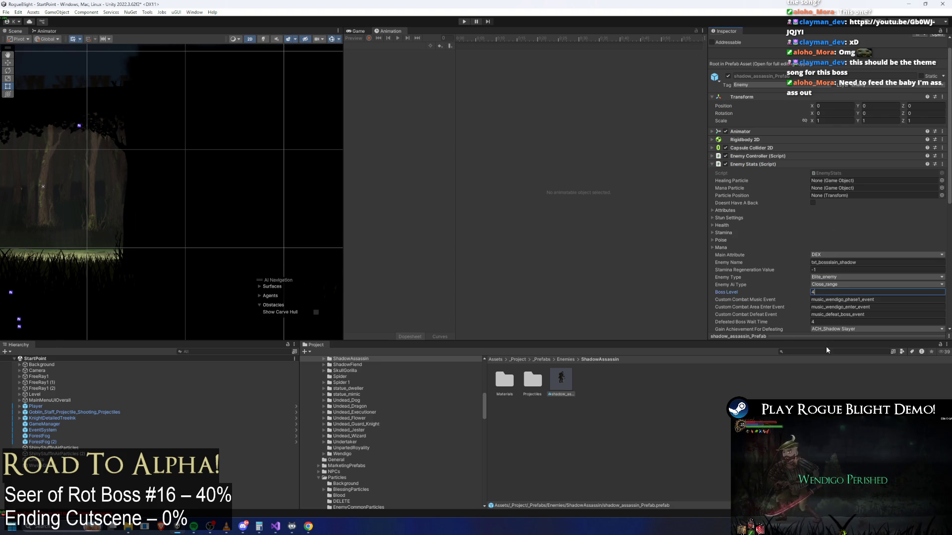
- Search the Project for 'statue dweller prefa' and open the Statue Dweller prefab
click(829, 352)
text(stat)
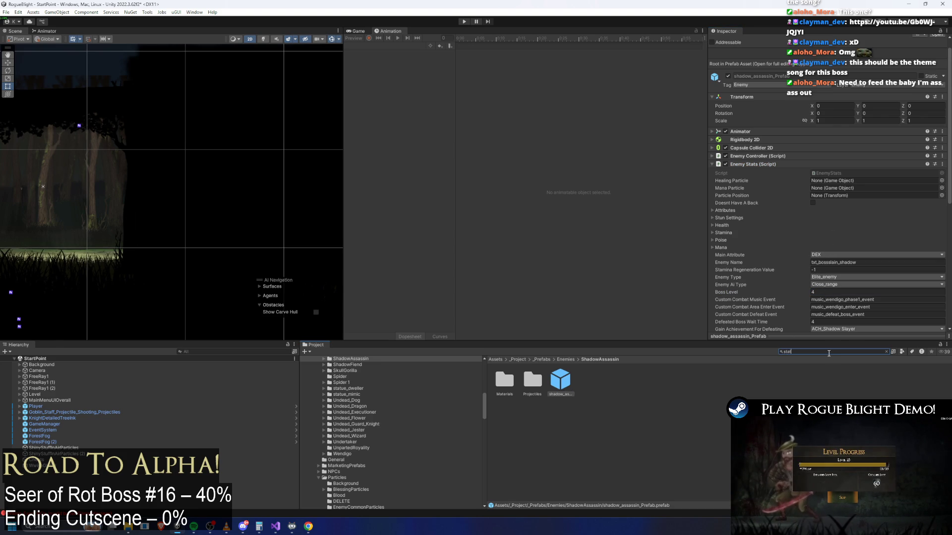
text(ue dwel)
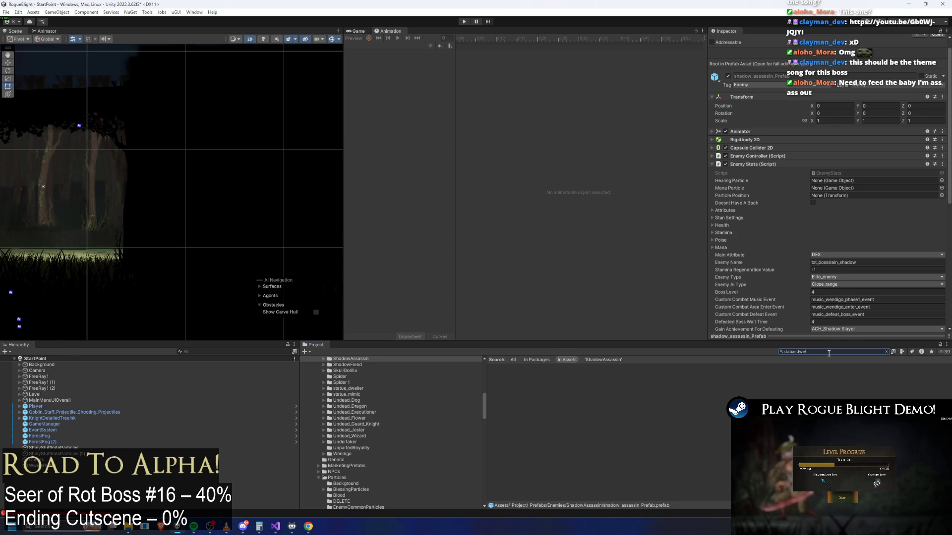
text(ler prefa)
click(532, 380)
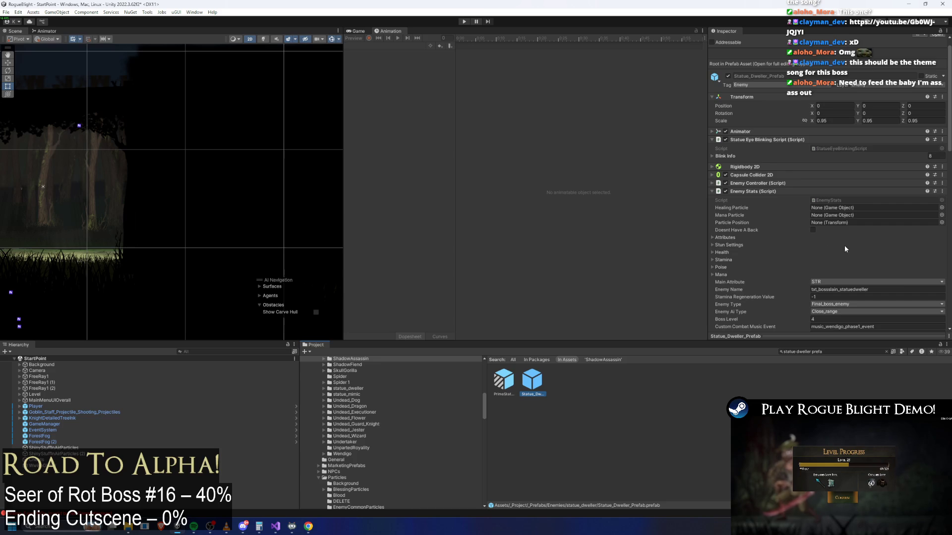
- Set the Statue Dweller's Boss Level to 3 and save the project
scroll(856, 245, down, 3)
click(845, 239)
text(3)
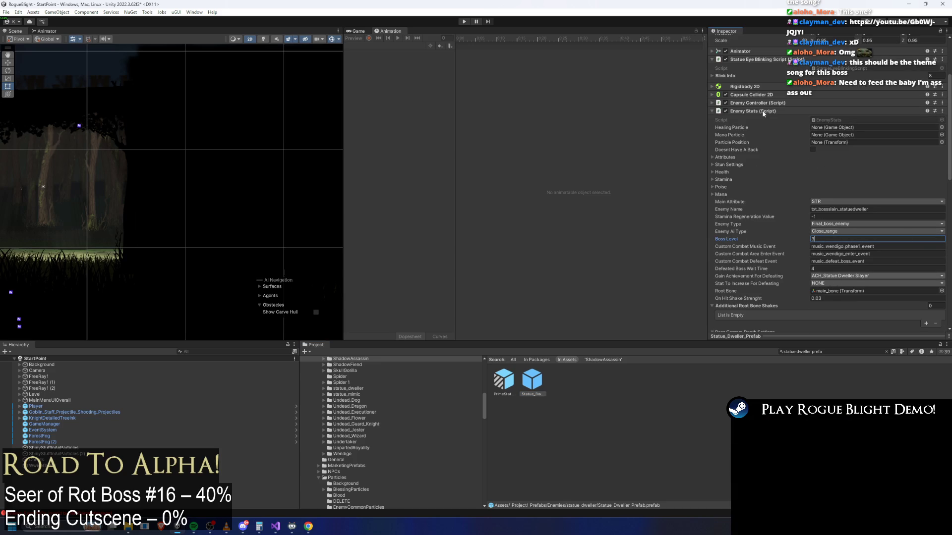
key(ctrl+s)
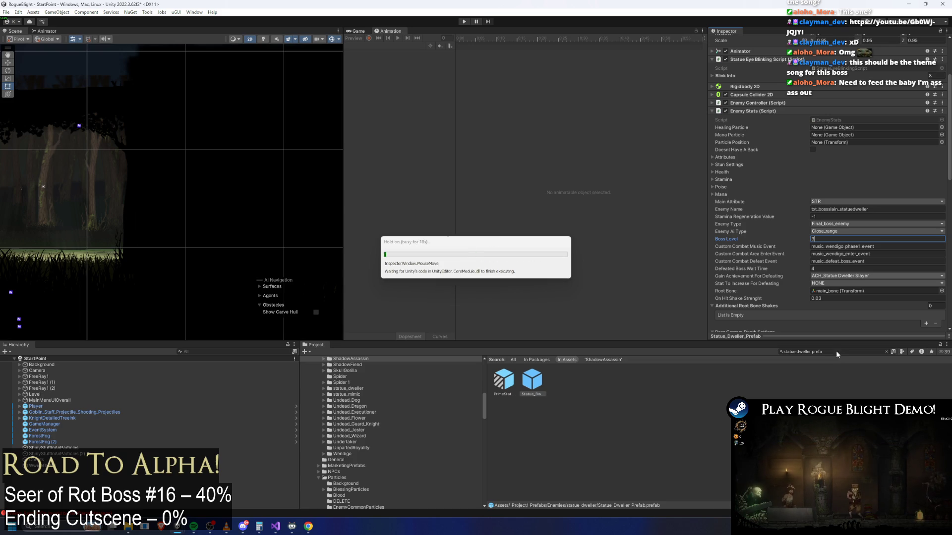
- Search for 'illdrake knight prefa' and inspect the Illdrake Knight prefab
text(il)
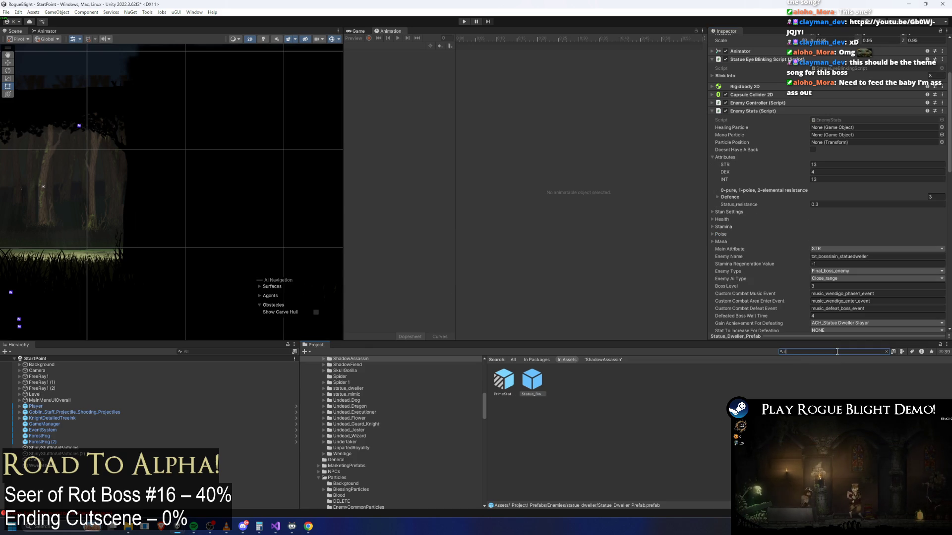
text(ldrake knight prefa)
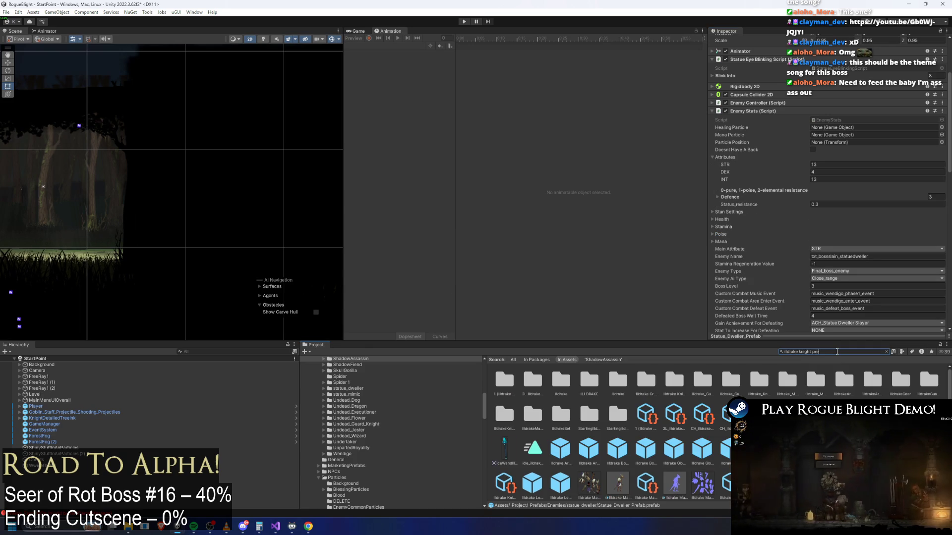
right_click(507, 384)
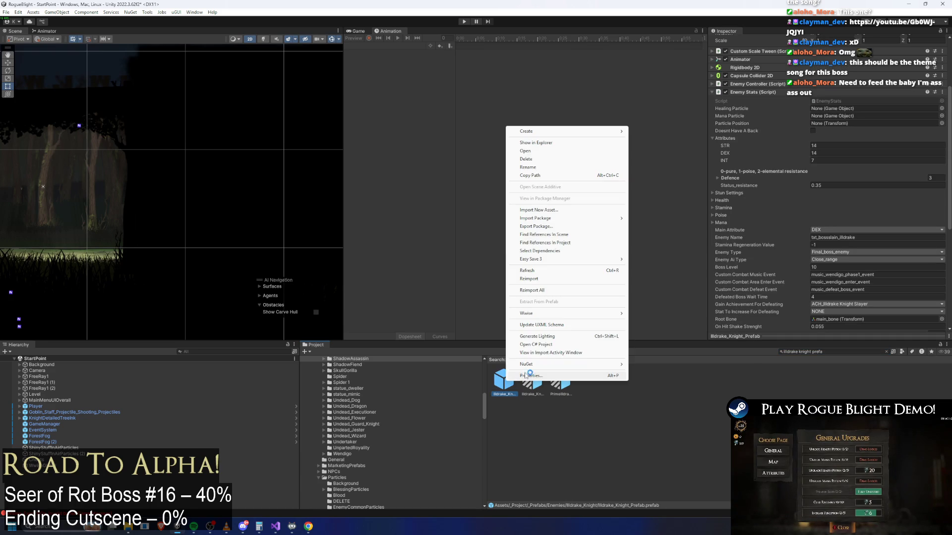
key(Escape)
- Search for 'shadow prefab' and open the Shadow Assassin prefab
click(820, 352)
text(shadow prefab)
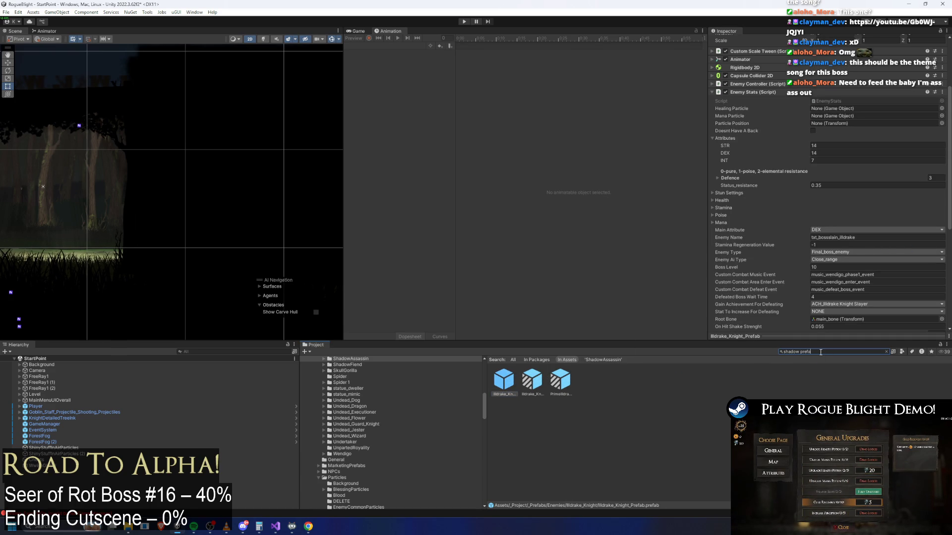
click(505, 381)
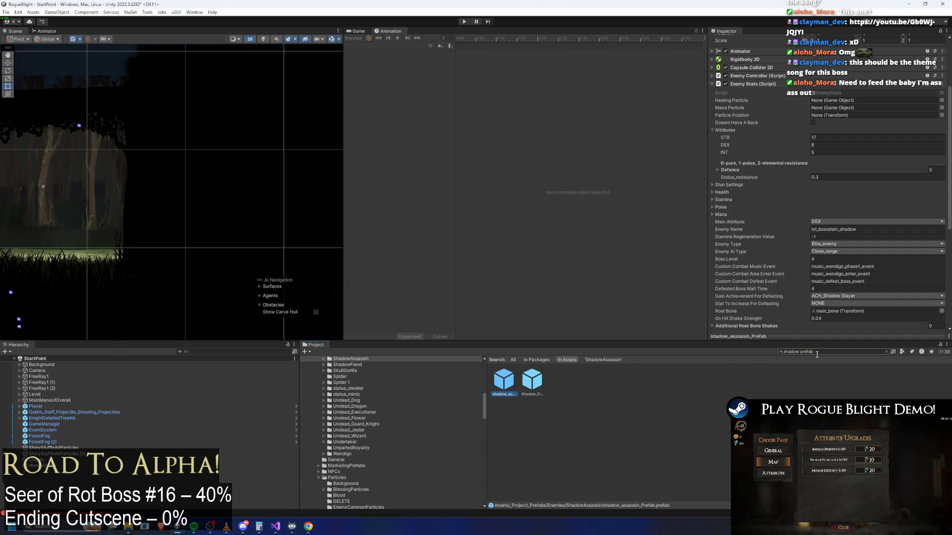
- Set the Shadow Assassin's attributes to STR 7, DEX 20 and INT 7
click(886, 352)
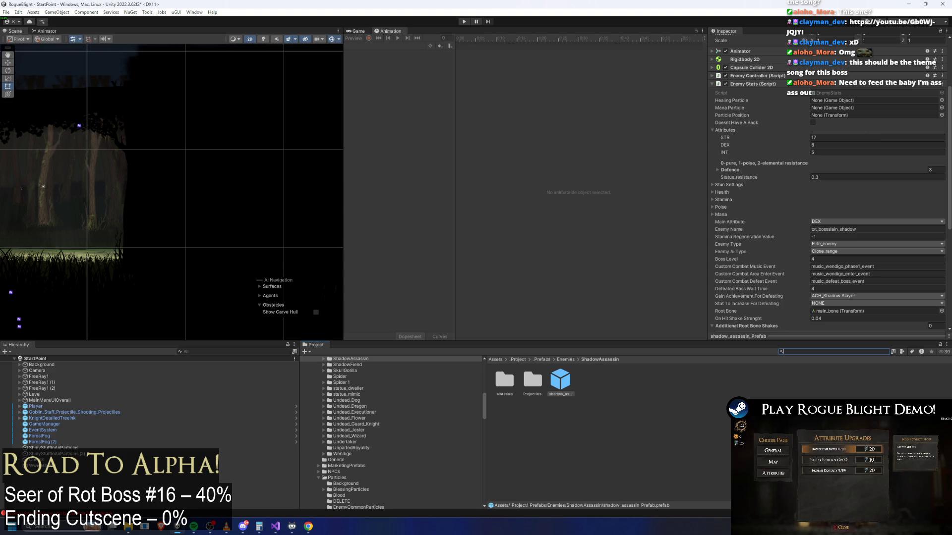
click(828, 138)
text(14)
click(830, 144)
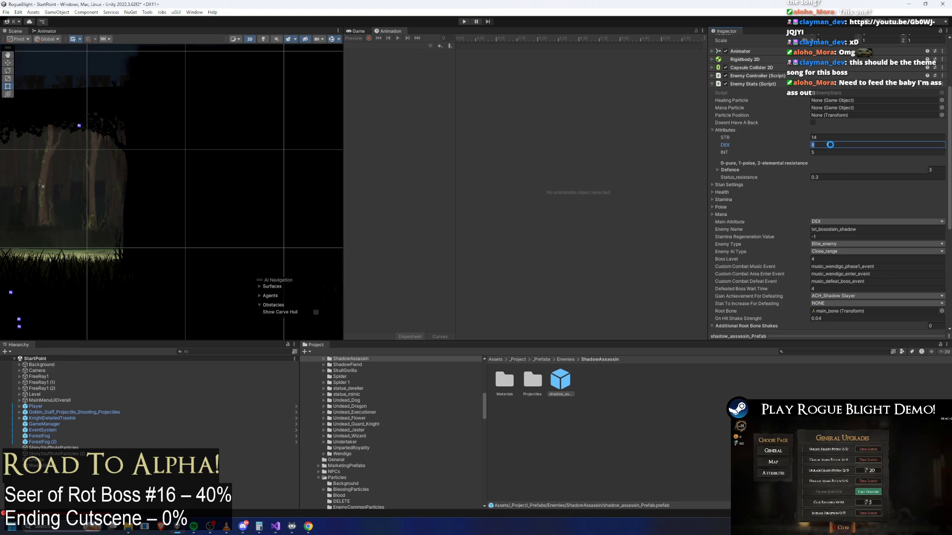
text(14)
click(826, 151)
text(7)
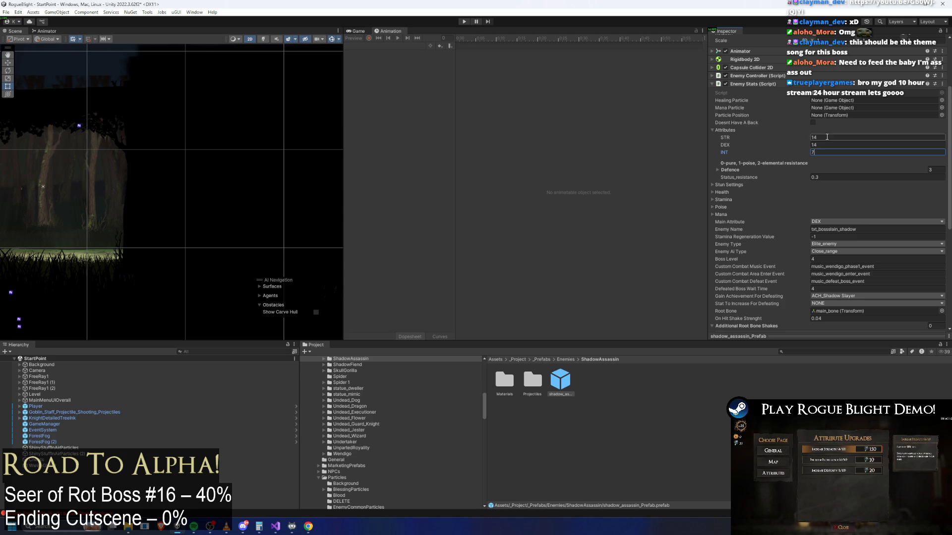
click(828, 136)
text(7)
key(Tab)
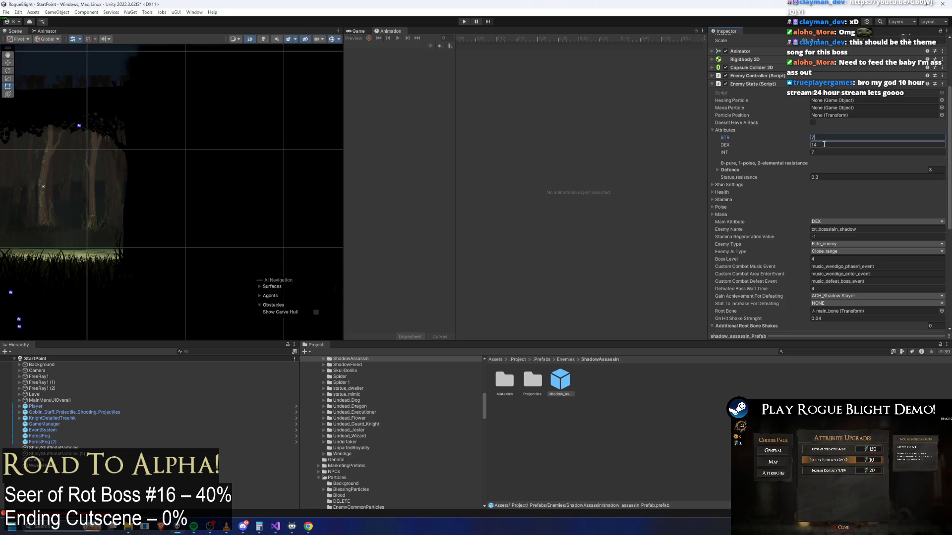
text(20)
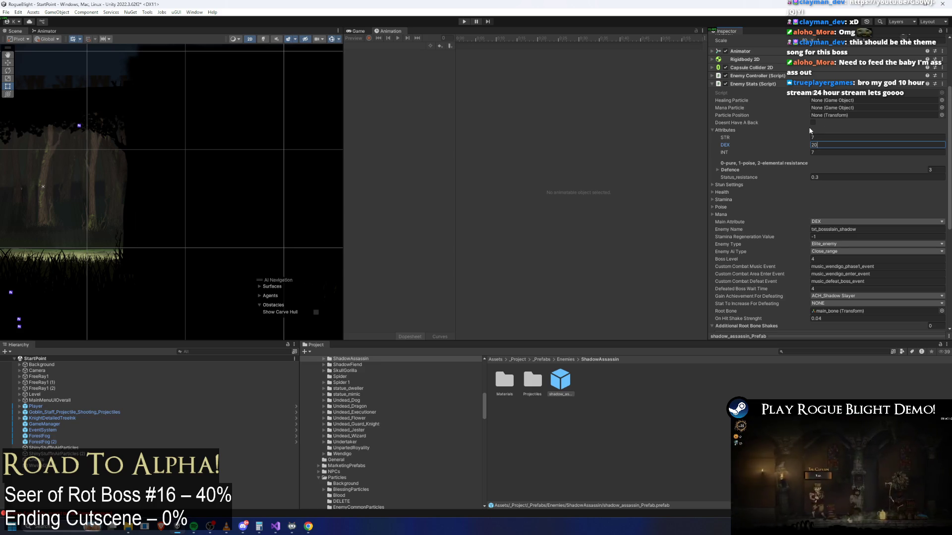
- Set Status_resistance to 0.35 and both current and maximum health to 1900
click(828, 177)
text(0.35)
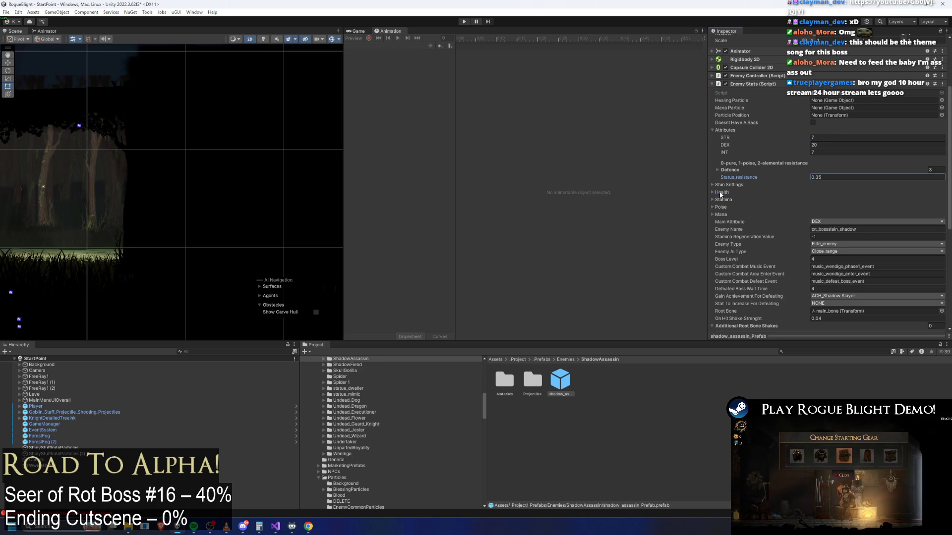
click(720, 193)
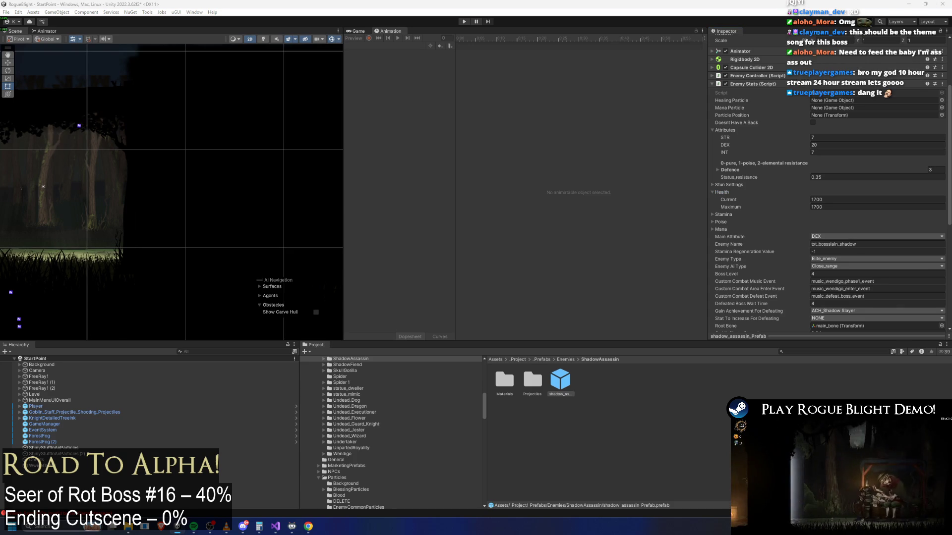
click(828, 199)
text(1900)
click(828, 206)
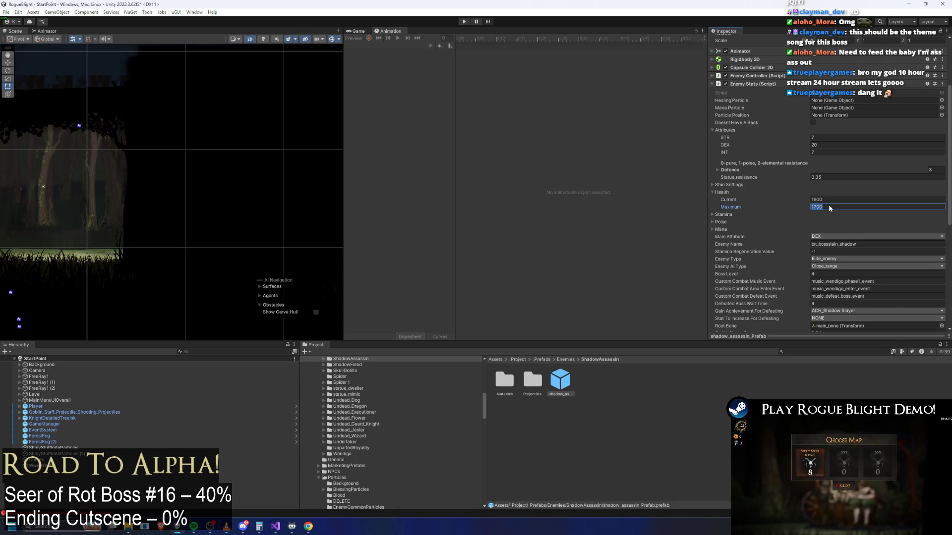
text(1900)
key(Tab)
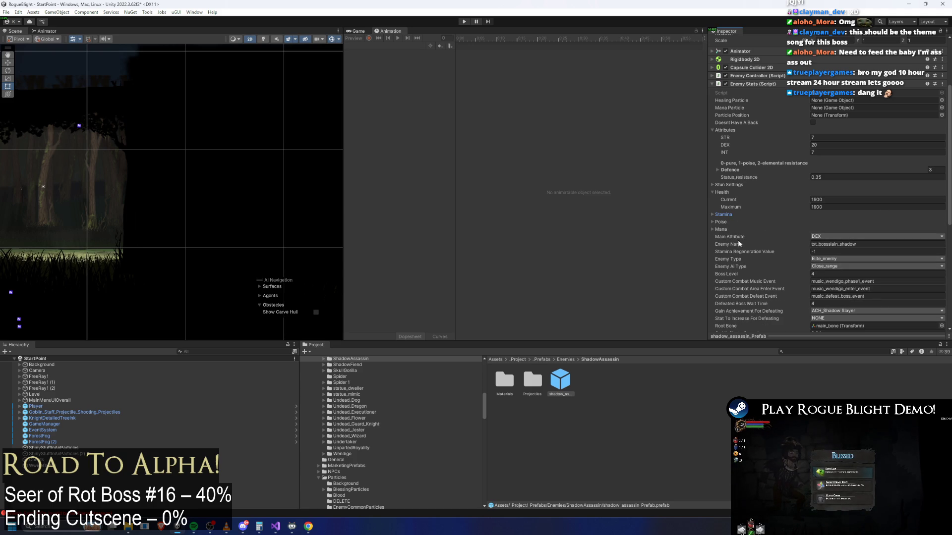
- Set Enemy Type to Final_boss_enemy and search the Project for 'statue dweller prefa'
click(843, 260)
click(843, 292)
text(statue dweller prefa)
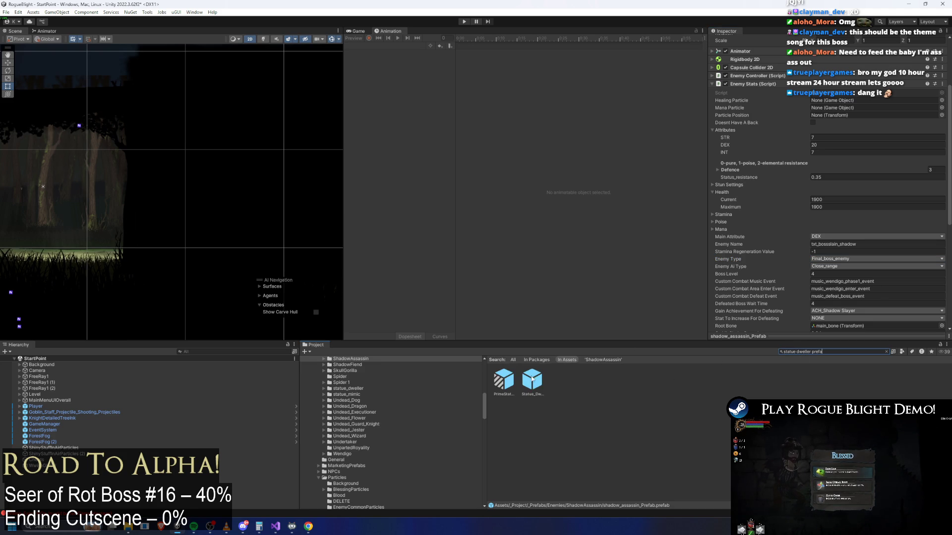
- On the Statue Dweller prefab, keep STR as main attribute and set Enemy Type to Elite_enemy
click(531, 379)
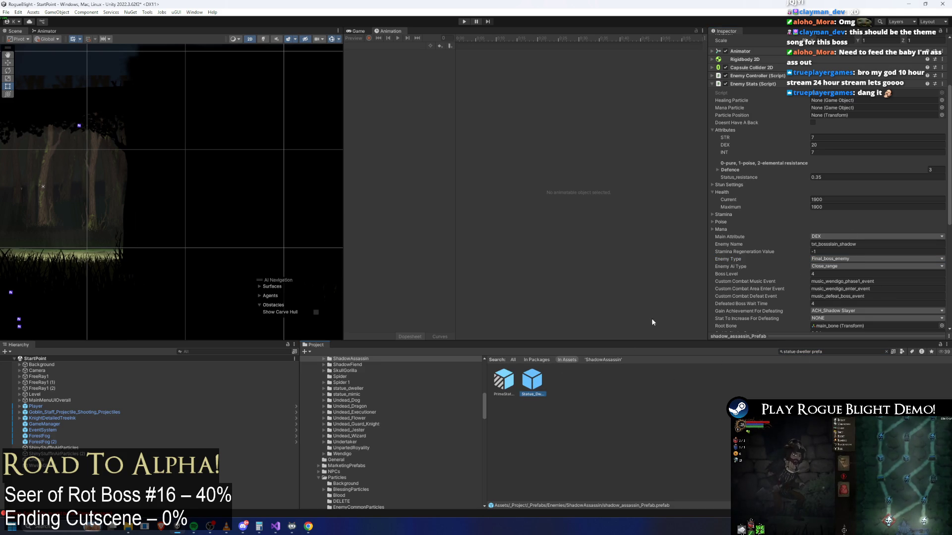
click(837, 262)
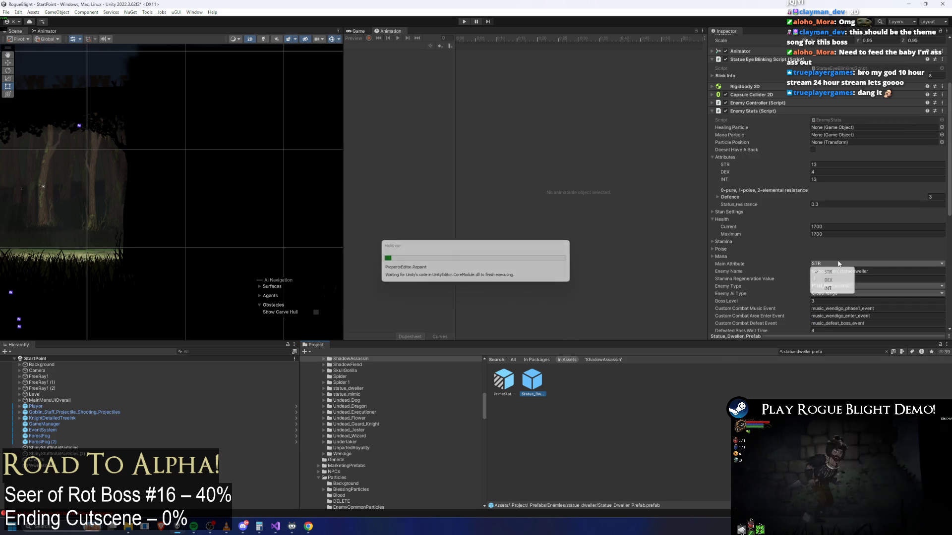
click(719, 222)
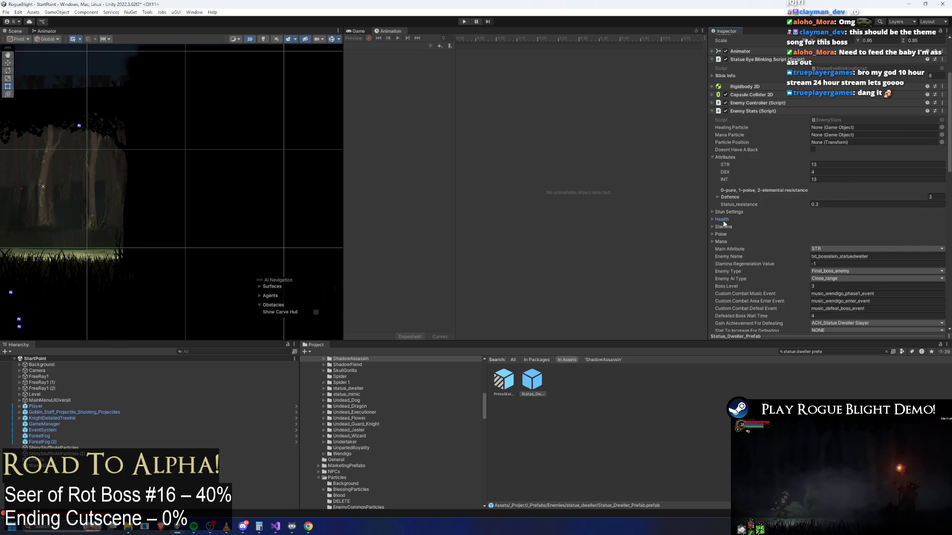
click(849, 285)
click(847, 312)
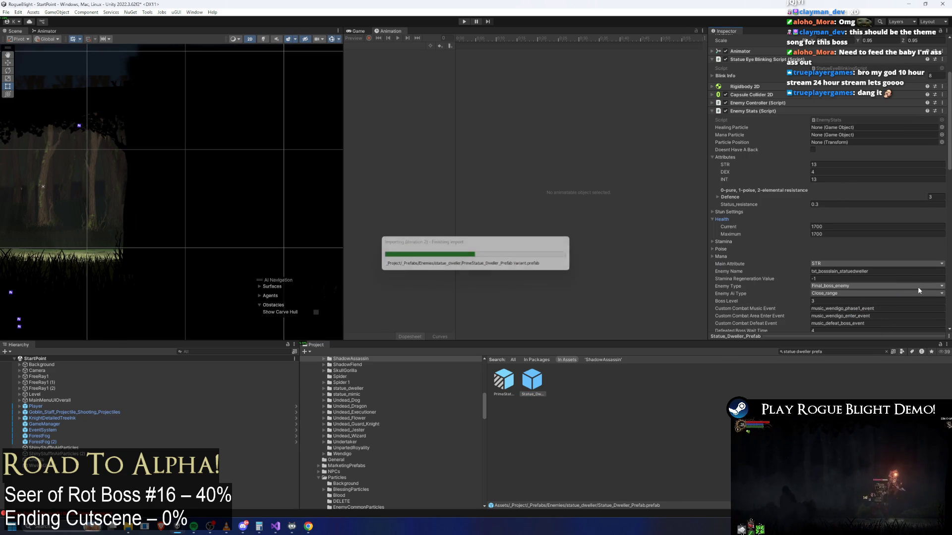
- Search the Project for 'shadow ass prefa' and select the Shadow Assassin prefab
click(820, 352)
text(shad)
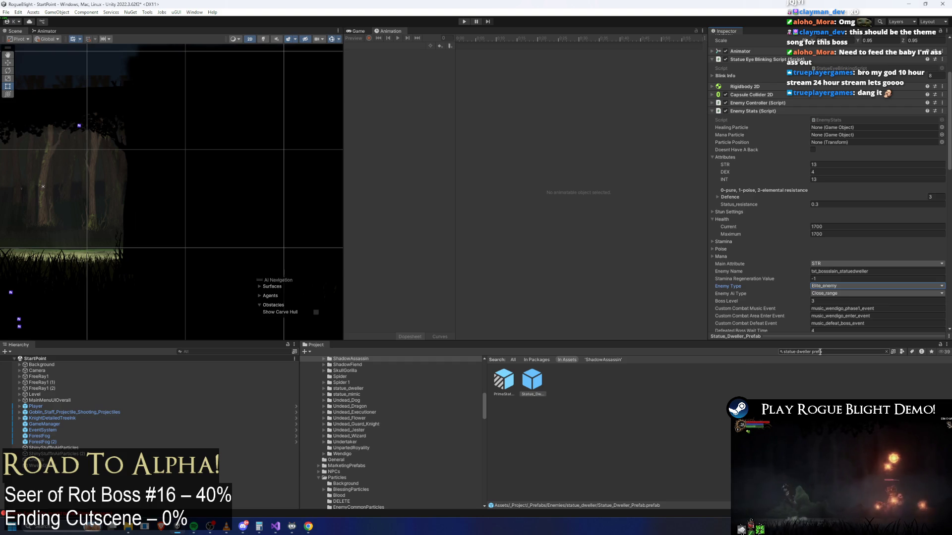
text(ow ass prefa)
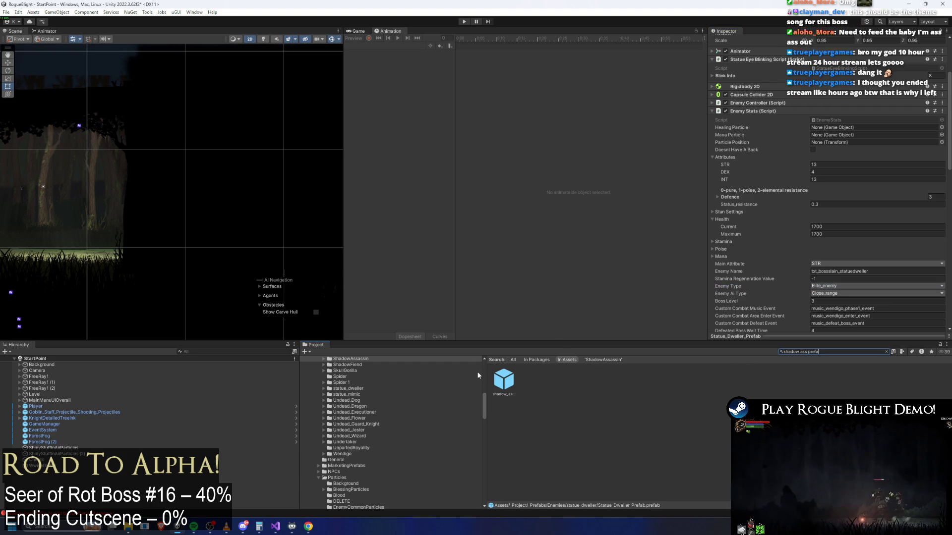
click(504, 383)
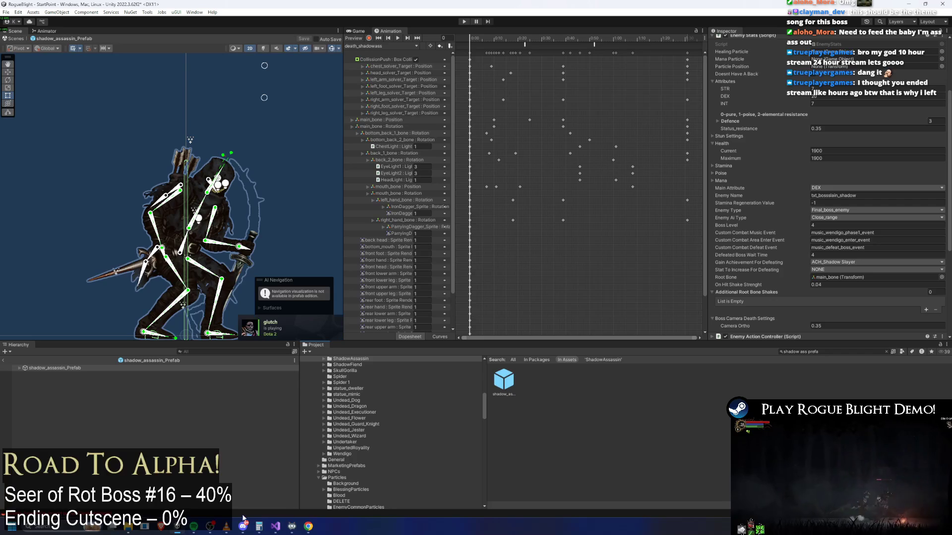
- Set the Shadow Assassin's Loot Manager to Gold Range 36–41 and Exp 60, then save the prefab
mouse_move(227, 526)
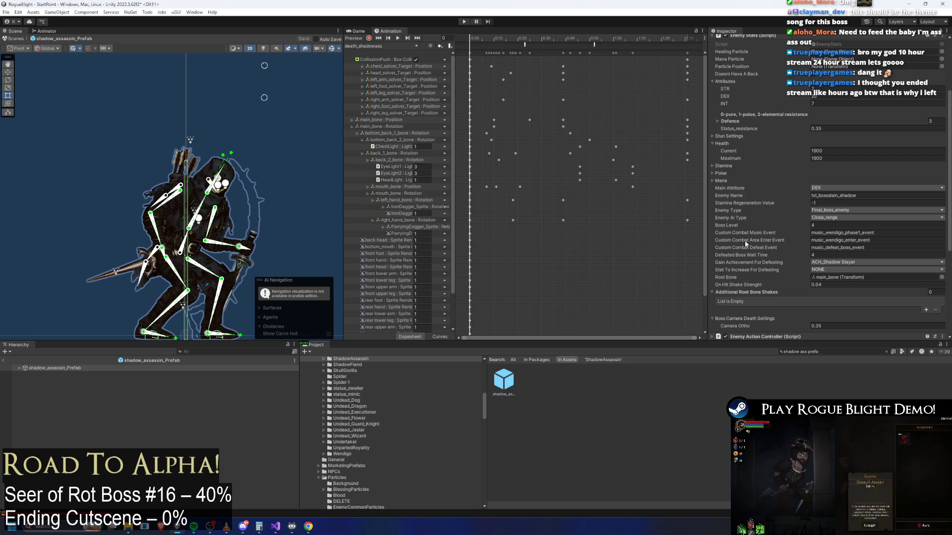
scroll(742, 236, down, 2)
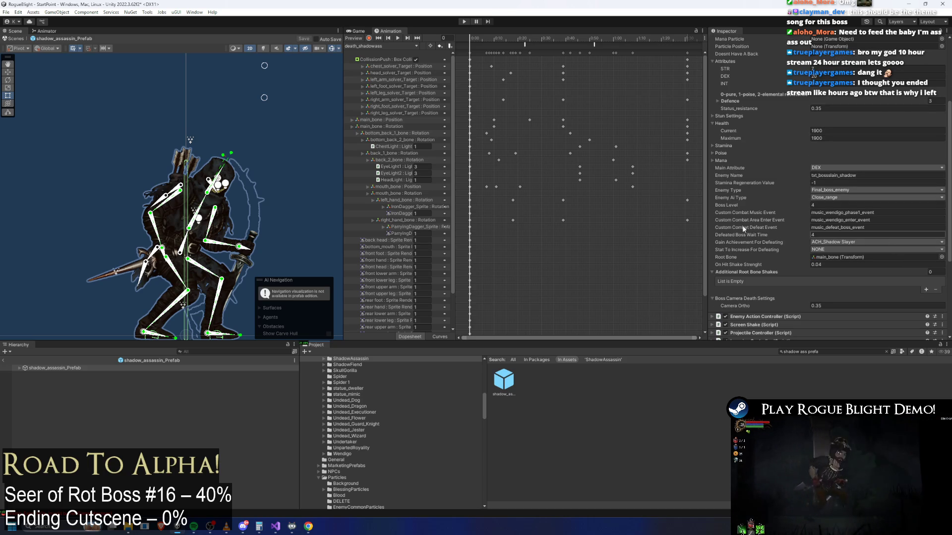
scroll(747, 227, up, 5)
click(771, 70)
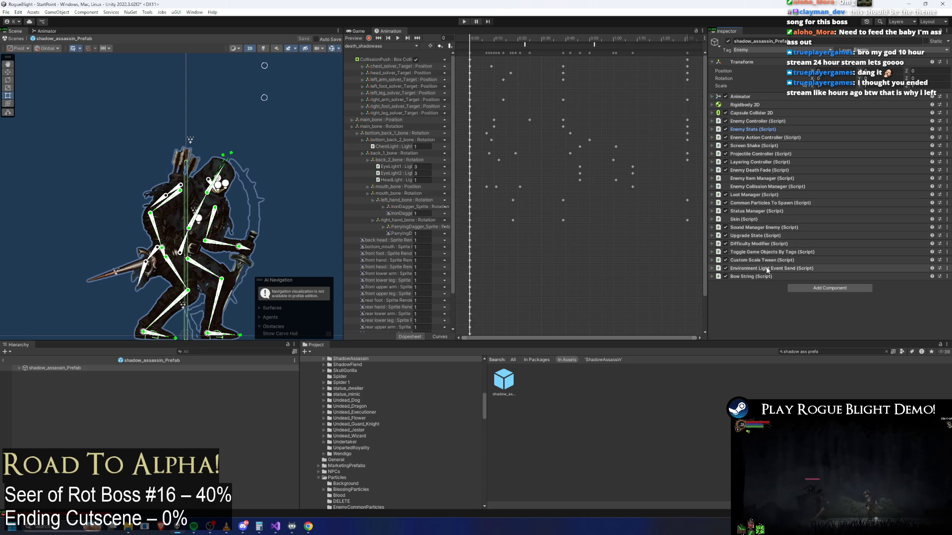
click(768, 195)
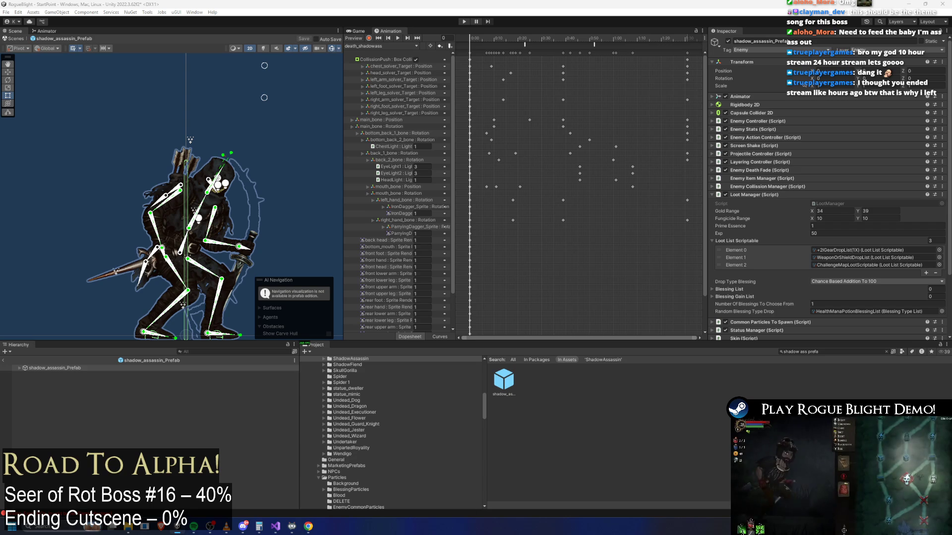
right_click(743, 194)
click(784, 222)
click(758, 194)
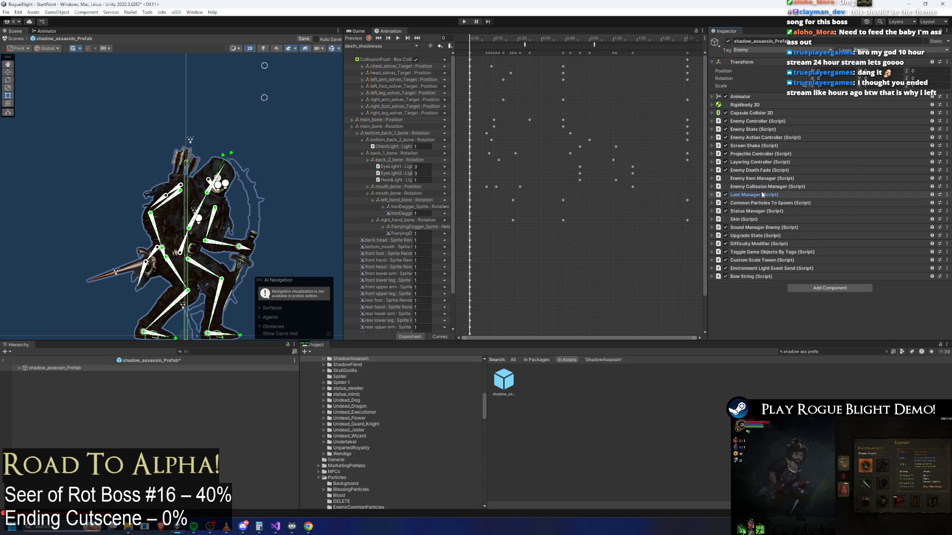
click(766, 180)
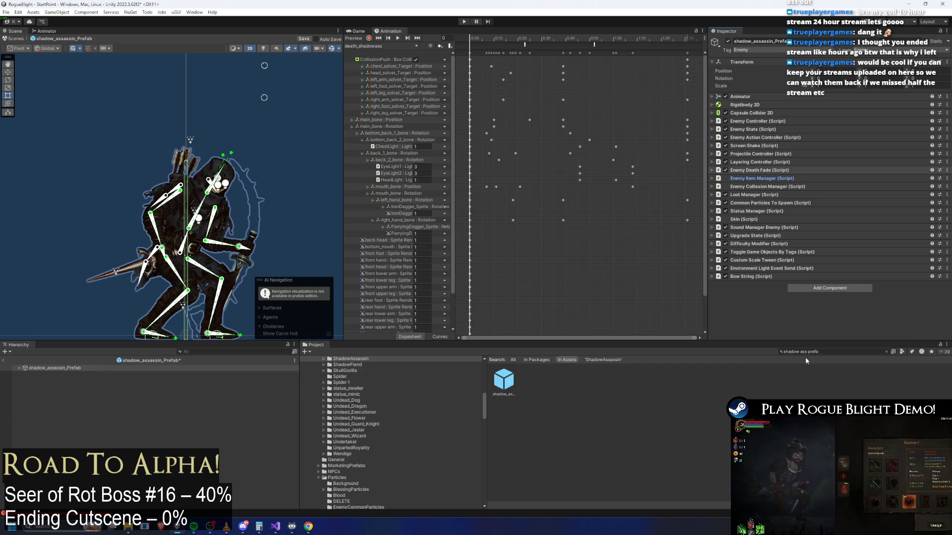
key(ctrl+s)
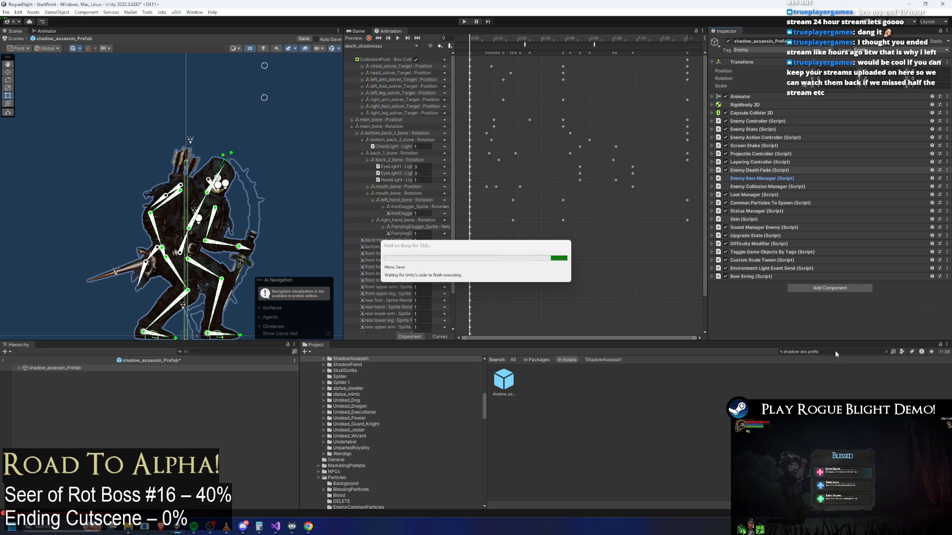
click(835, 351)
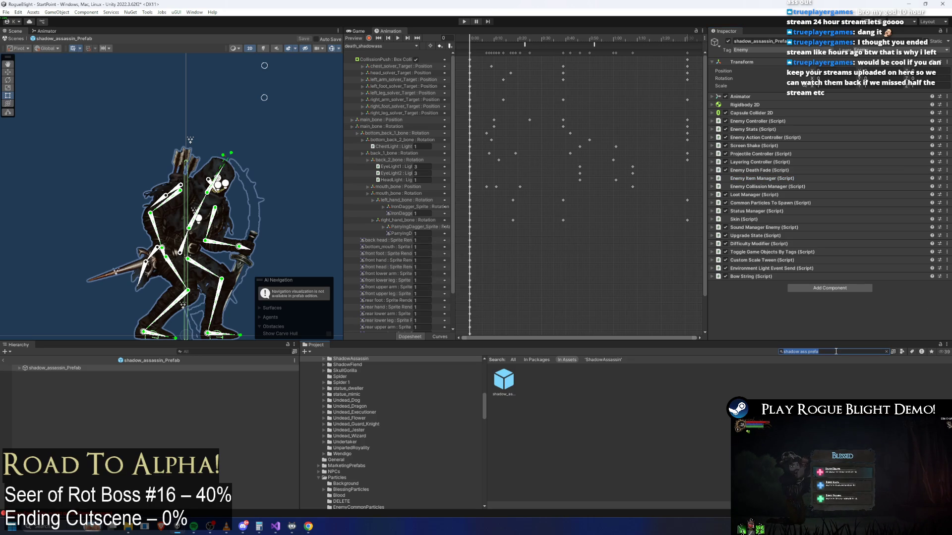
- Replace the Project search with 'city map', then bring the Bosses spreadsheet forward in Chrome
text(shadow )
text(elmit)
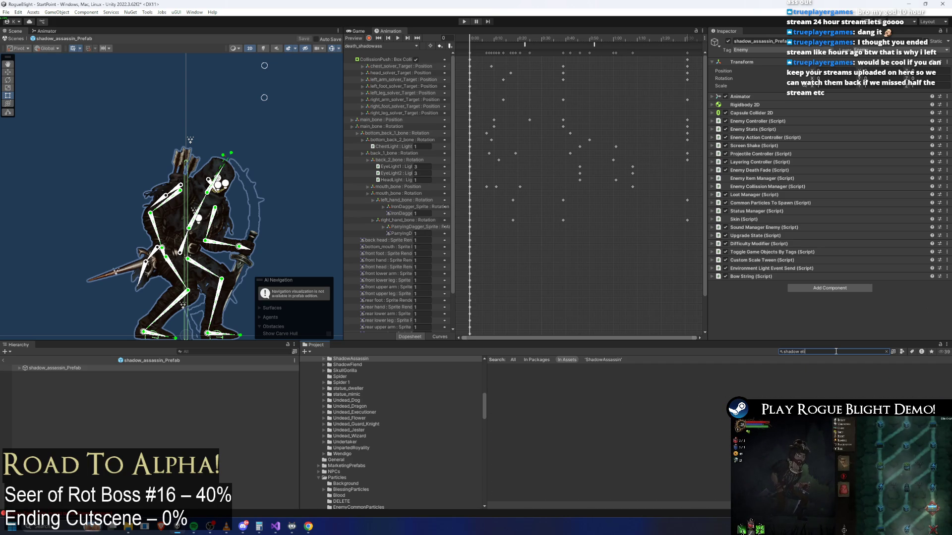
key(BackSpace)
text(ab)
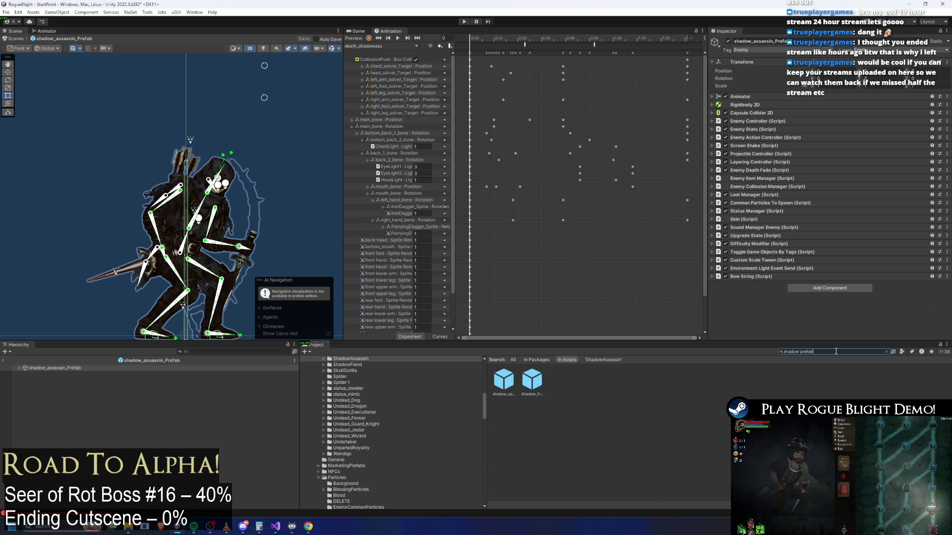
key(ctrl+a)
key(BackSpace)
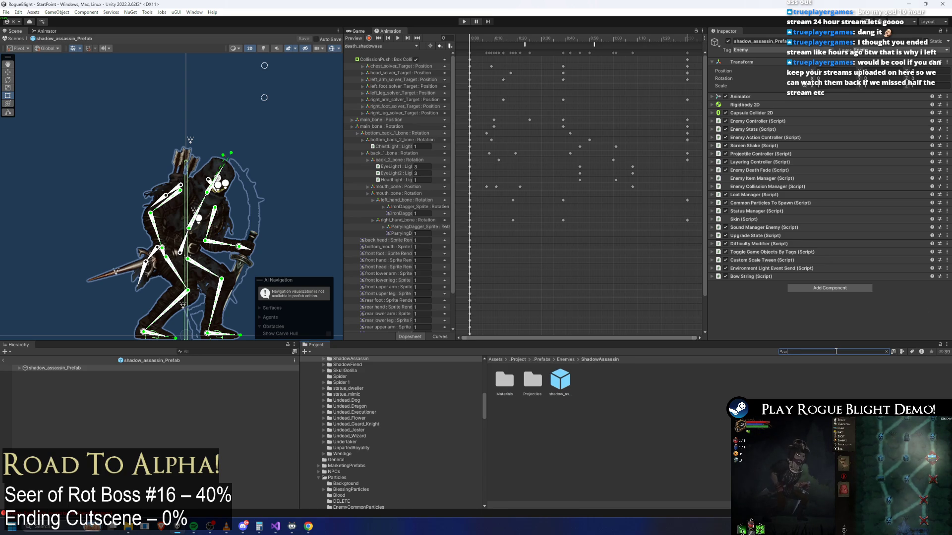
text(map)
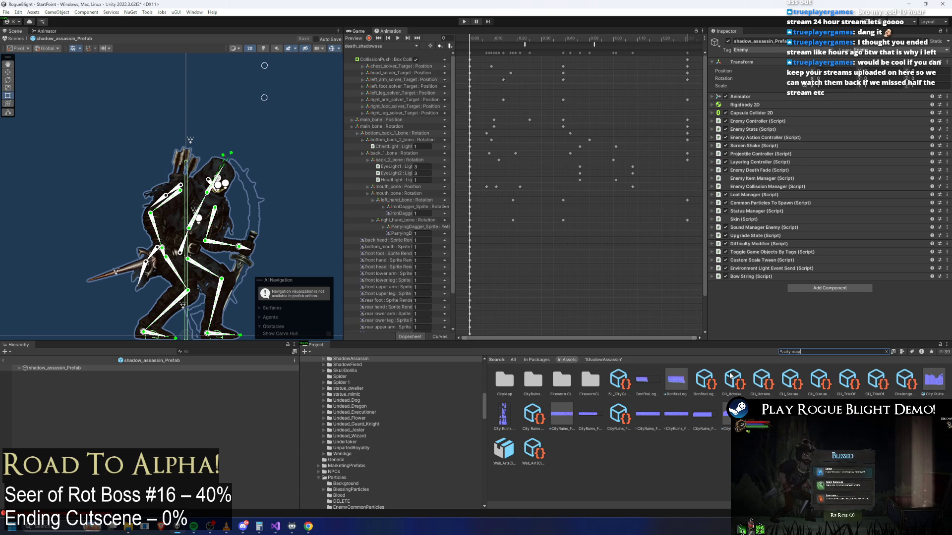
click(308, 526)
click(244, 228)
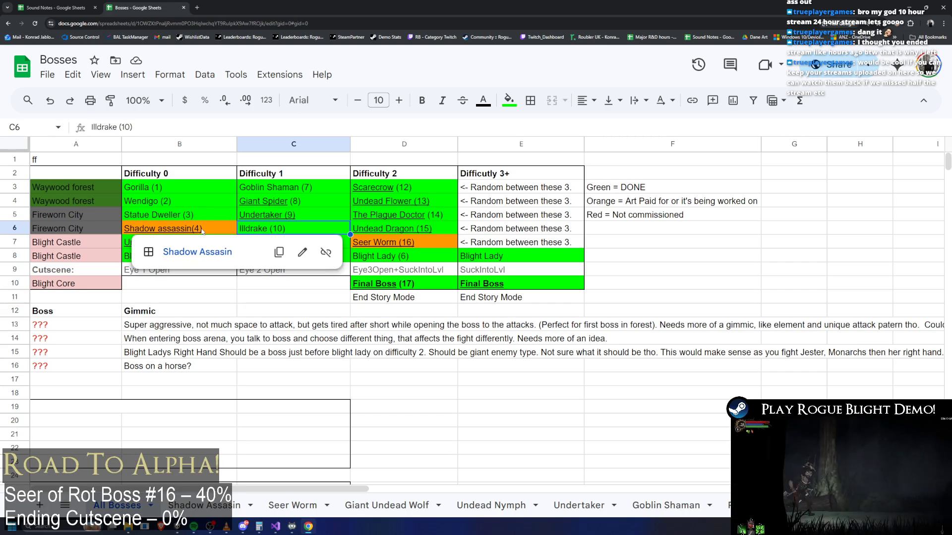
- Check the Undertaker (9), Shadow assassin(4) and Illdrake (10) cells, then minimize Chrome
click(265, 217)
click(233, 229)
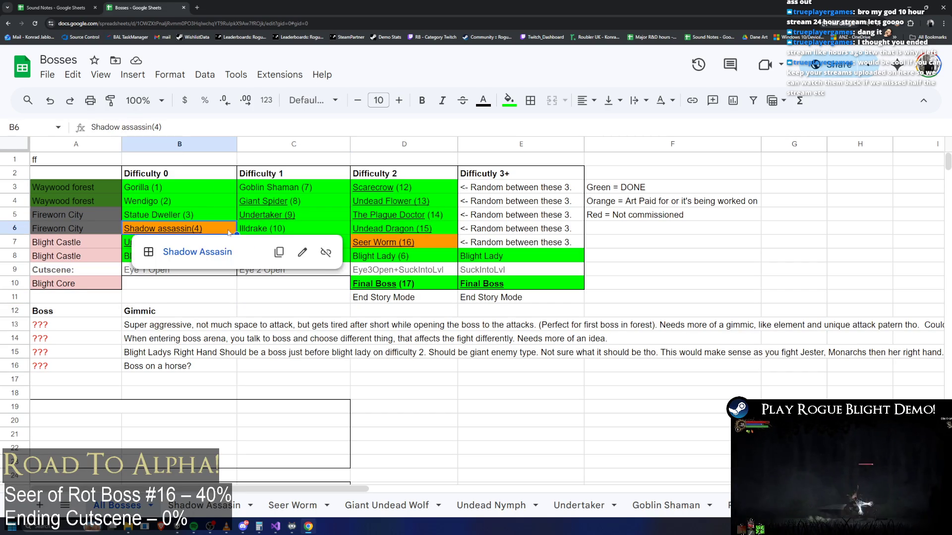
click(274, 232)
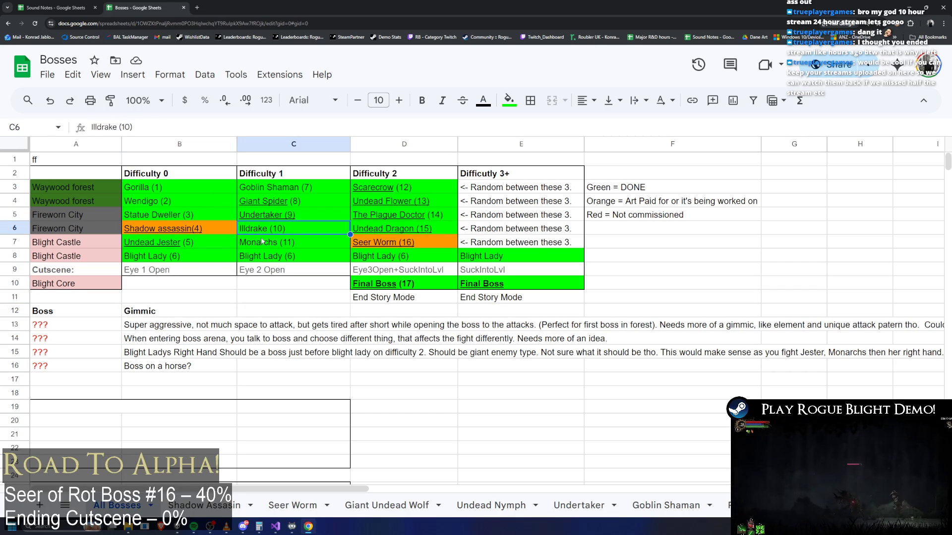
click(235, 232)
click(268, 234)
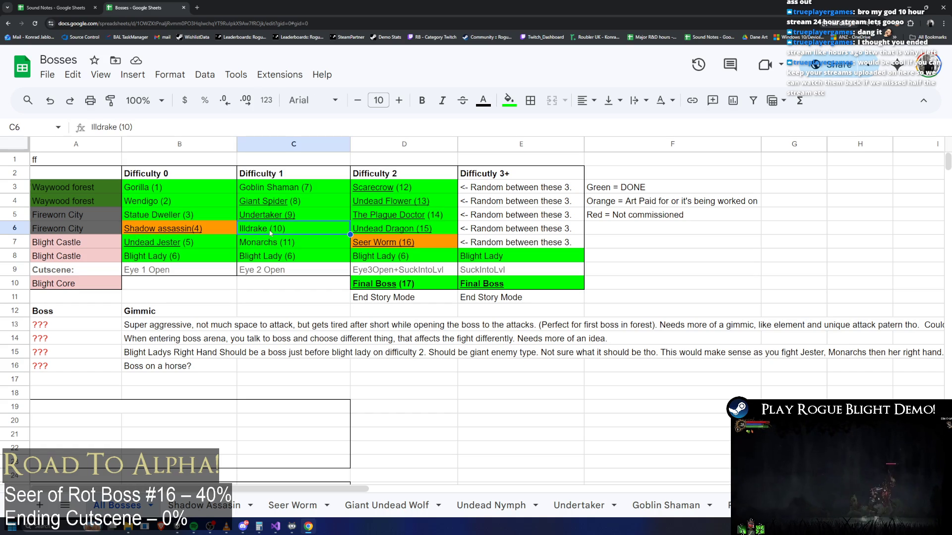
mouse_move(210, 246)
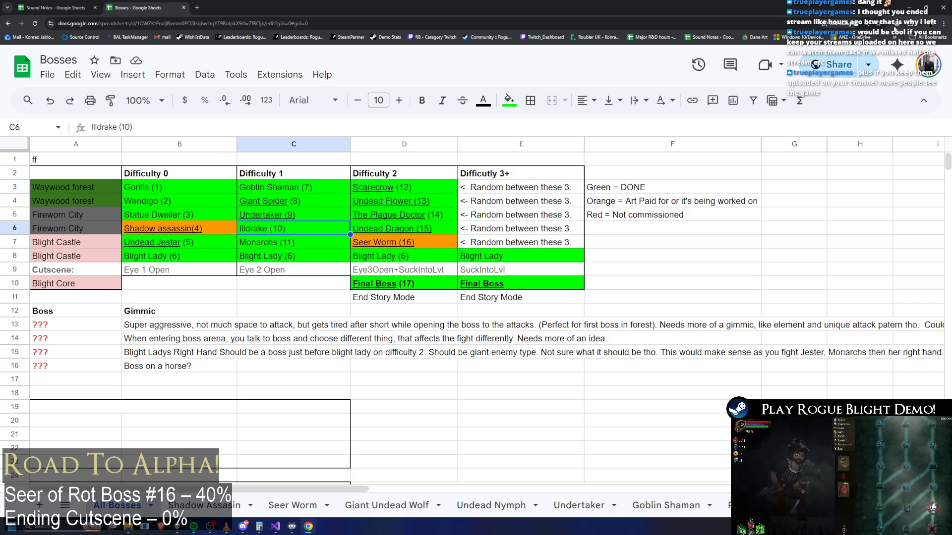
click(909, 8)
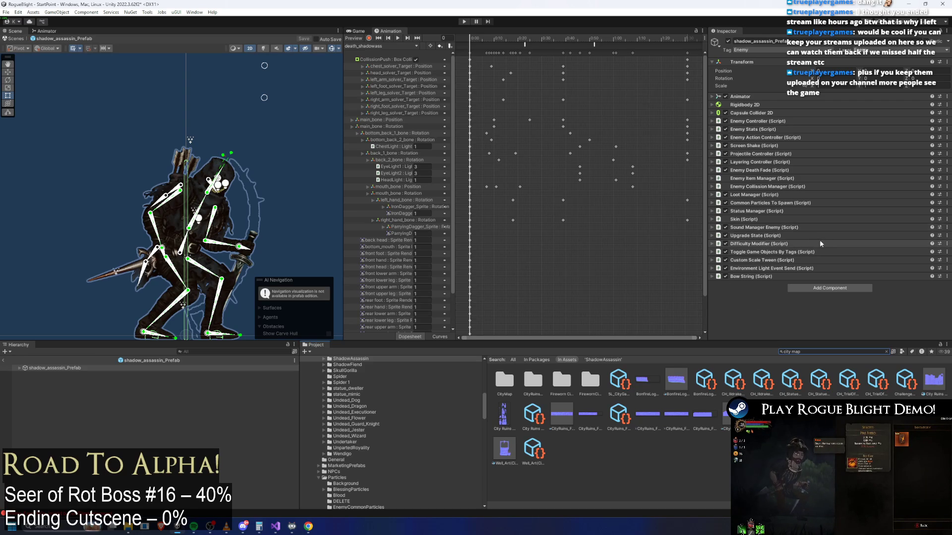
- Toggle the Custom Scale Tween settings and step through the map node assets, including Illdrake's
click(788, 260)
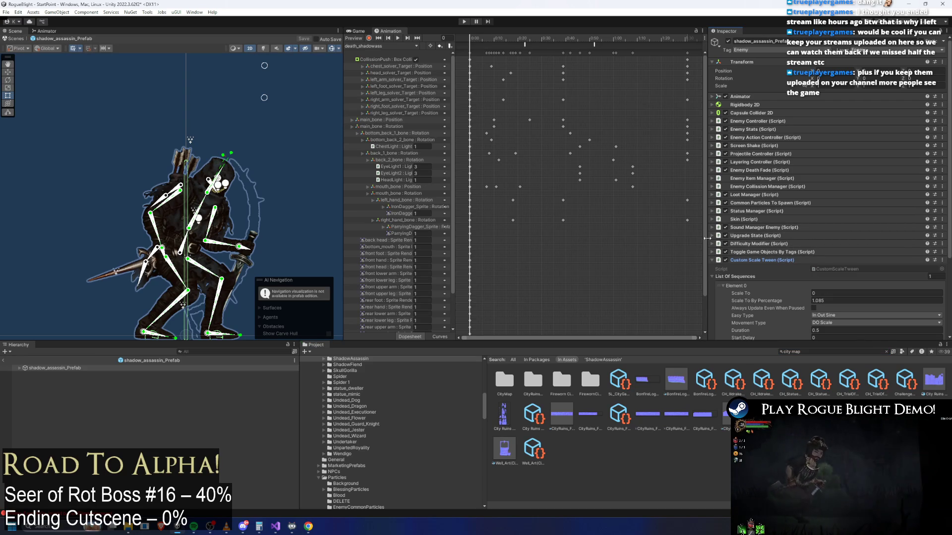
click(781, 260)
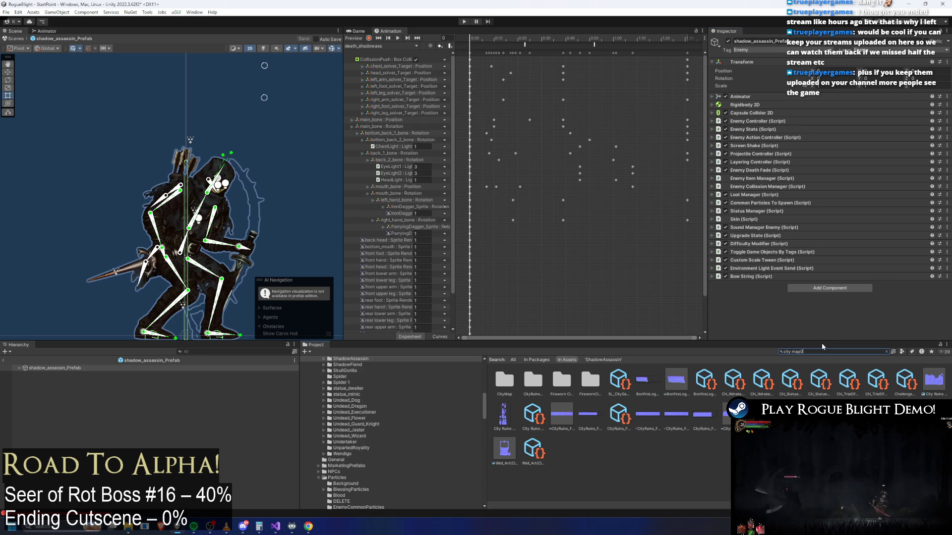
text(0)
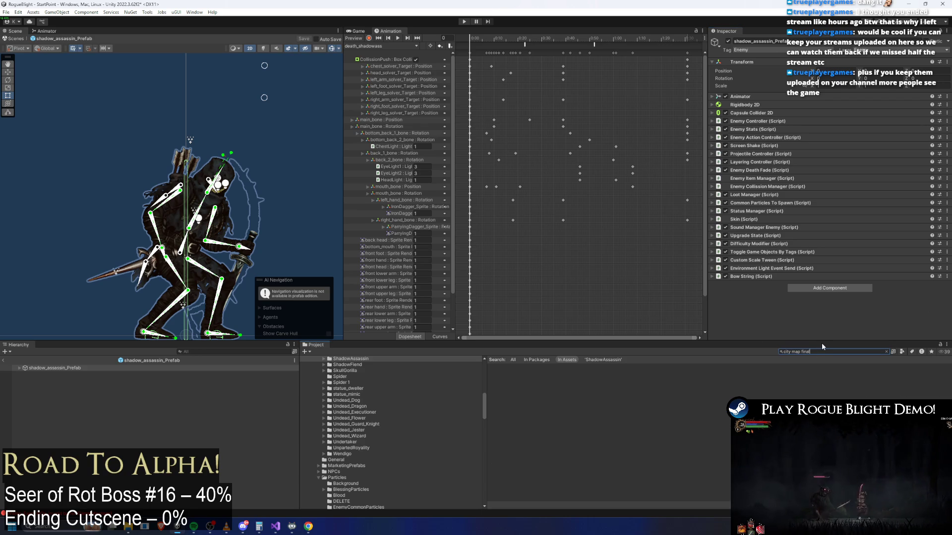
click(529, 384)
key(Right)
key(Right)
key(Right)
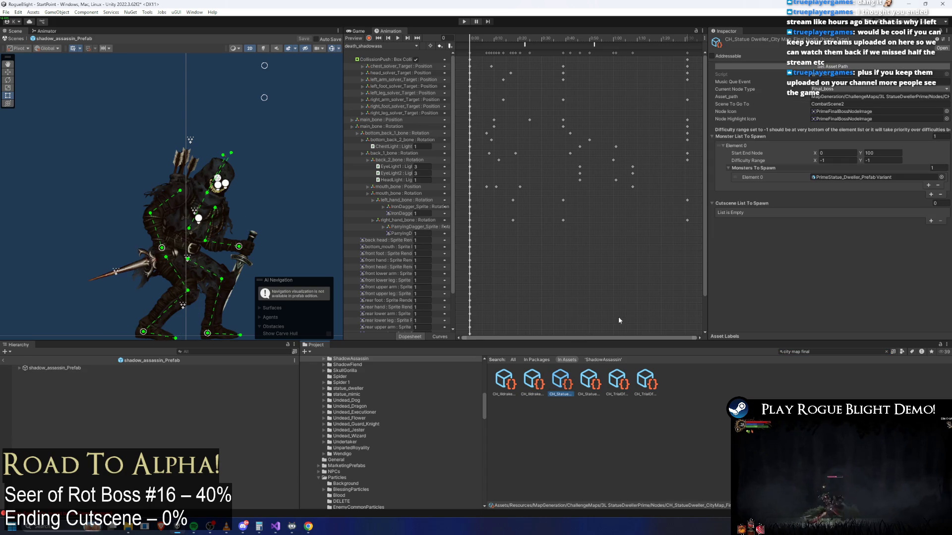
key(Right)
key(Left)
key(Left)
key(Left)
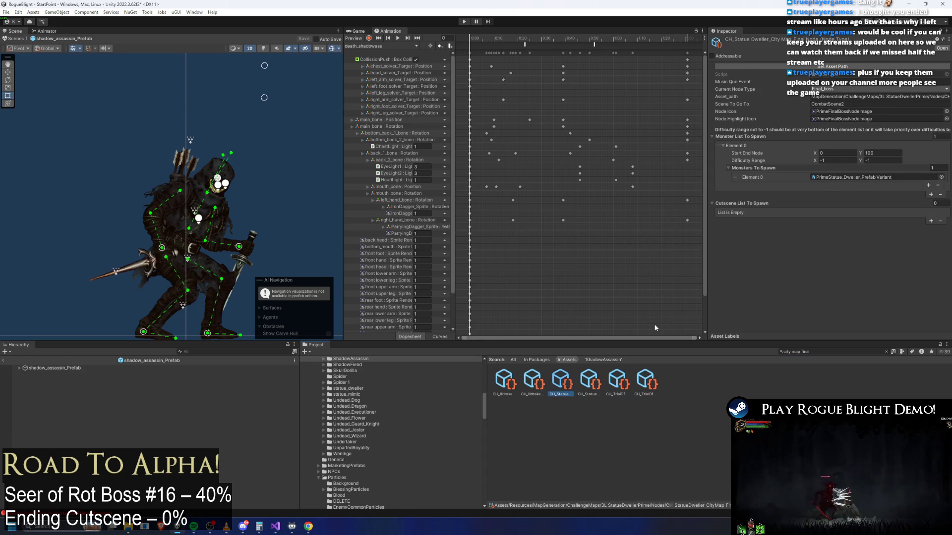
key(Right)
key(Right)
key(Right)
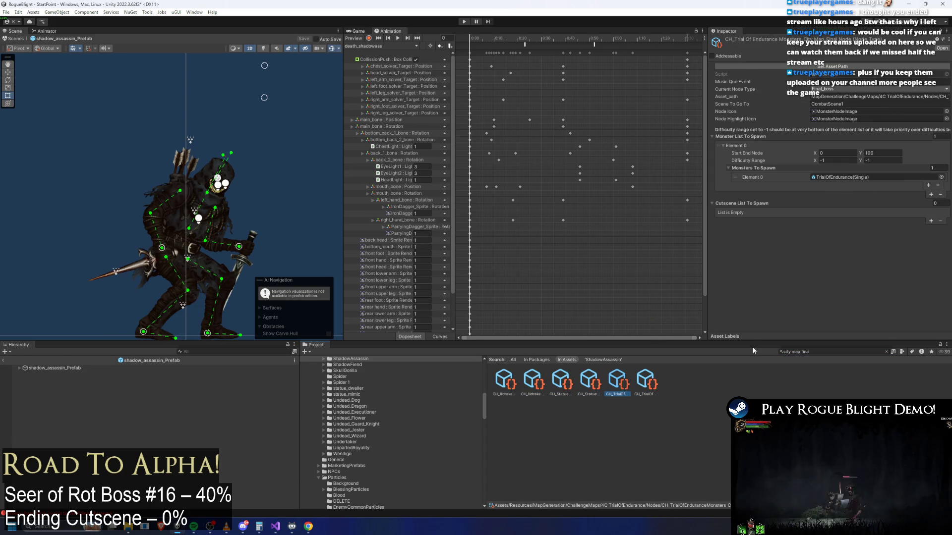
- Refine the search to 'map final' and inspect the final boss normal maps and forest final boss node
click(812, 352)
text(p final)
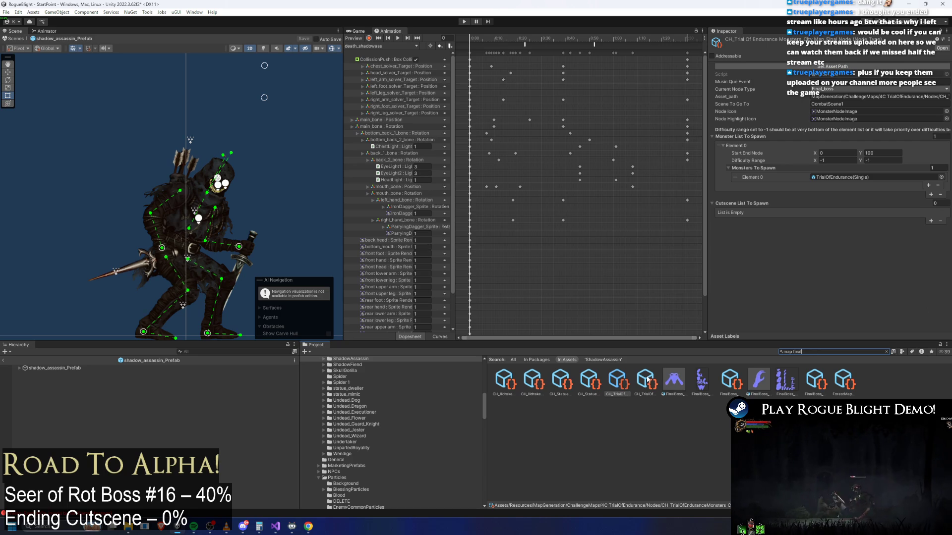
click(736, 379)
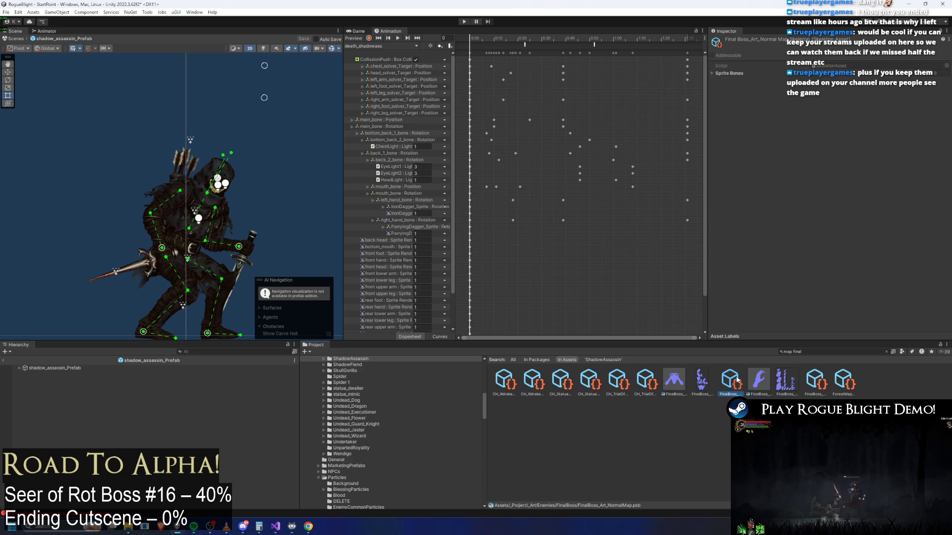
click(817, 388)
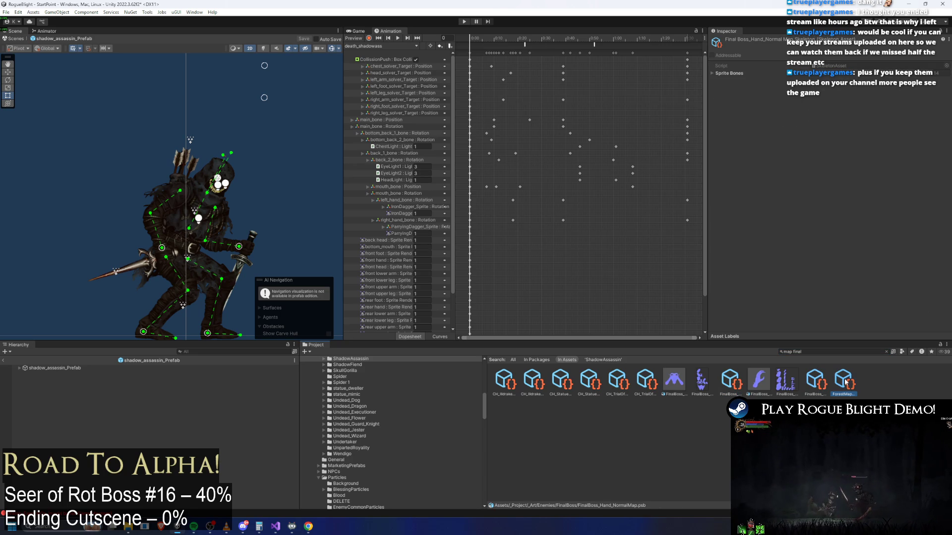
click(845, 383)
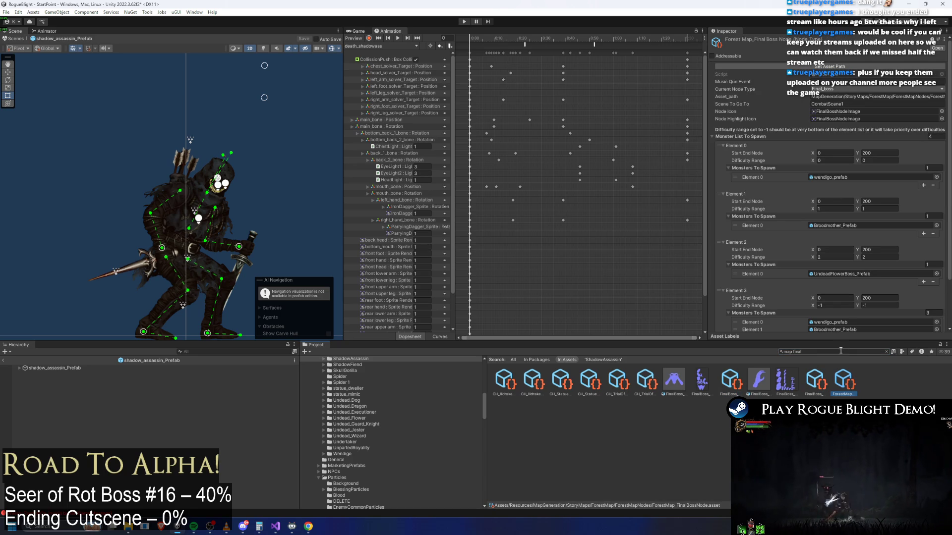
- Clear the search and navigate StoryMaps > CityMap into the CityRuinsMapNodes folder
click(793, 352)
key(ctrl+a)
key(BackSpace)
click(624, 360)
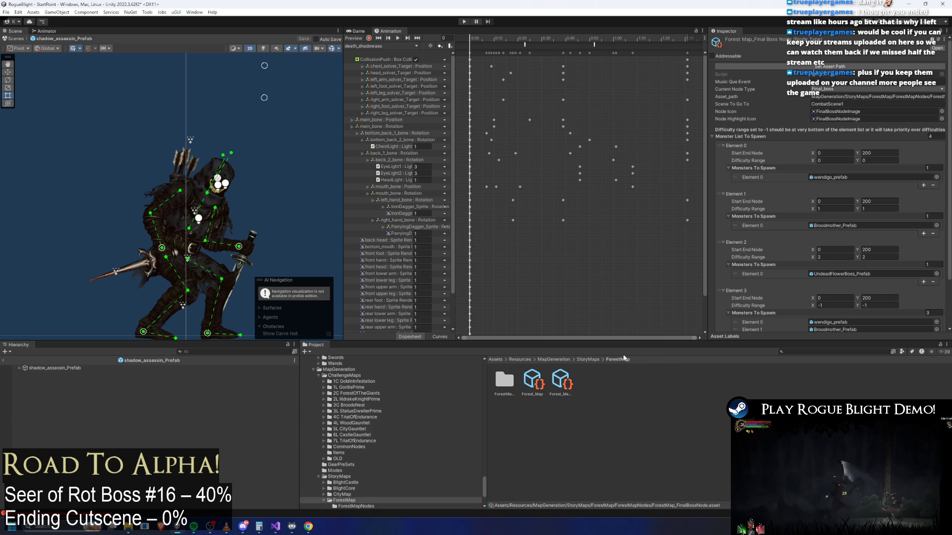
click(588, 360)
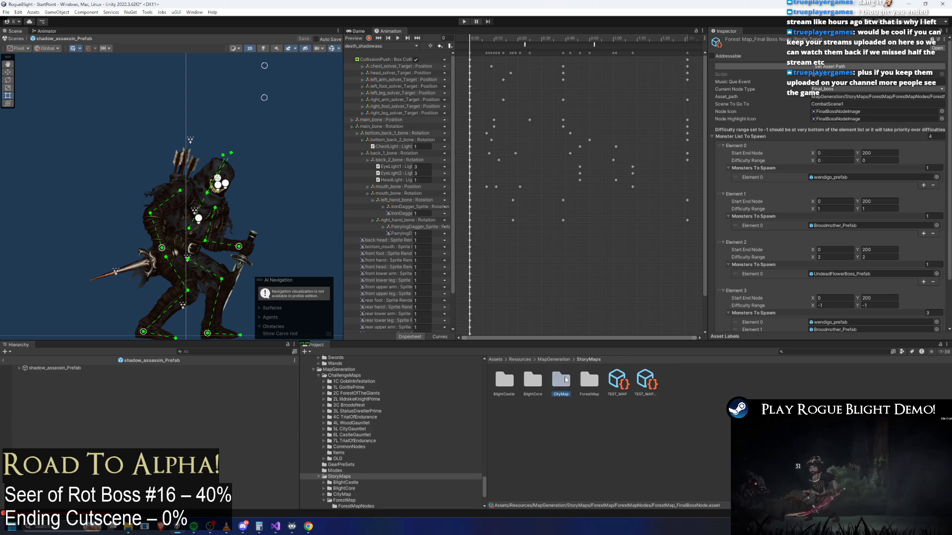
double_click(561, 381)
click(529, 385)
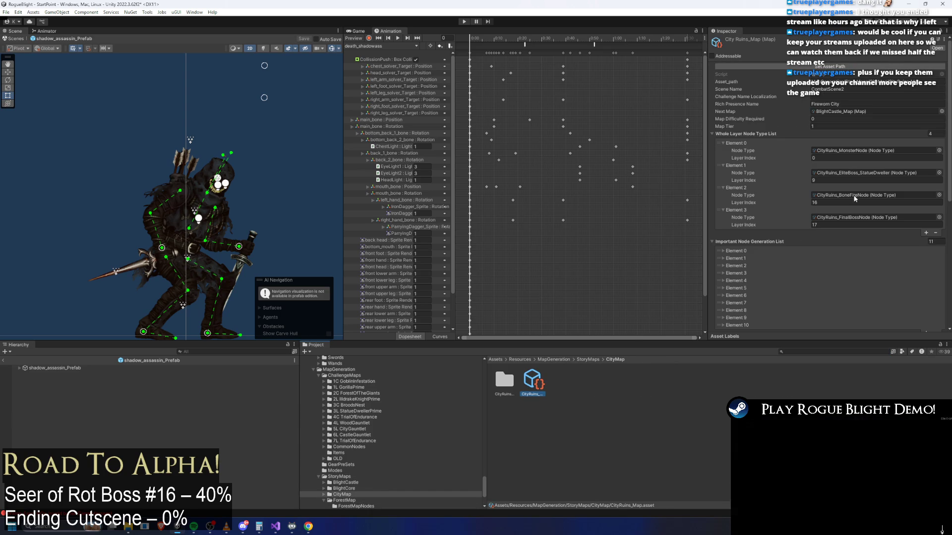
double_click(504, 380)
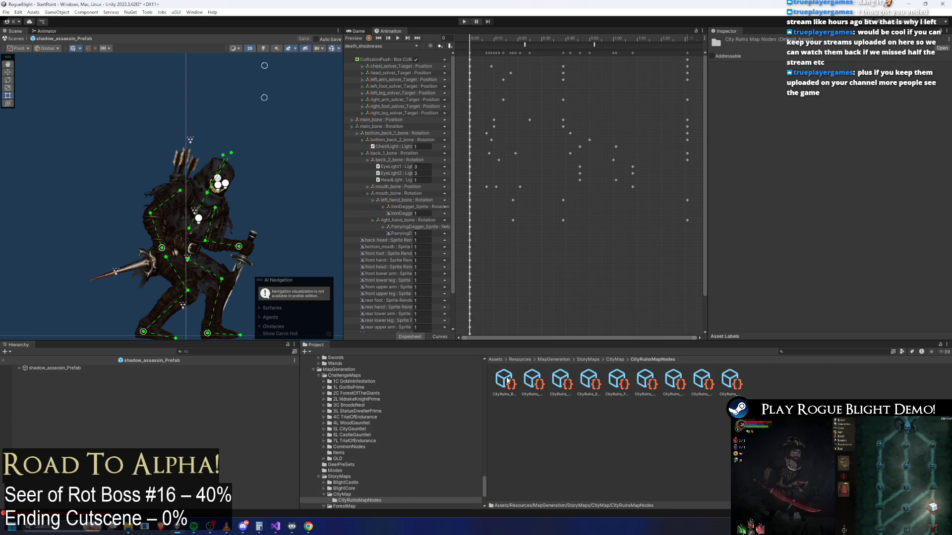
- Select CityRuins_FinalBossNode and set its Element 0 monster to shadow_assassin_Prefab
click(592, 379)
key(Right)
key(Right)
key(Right)
key(Left)
key(Left)
key(Left)
key(Right)
scroll(875, 213, down, 2)
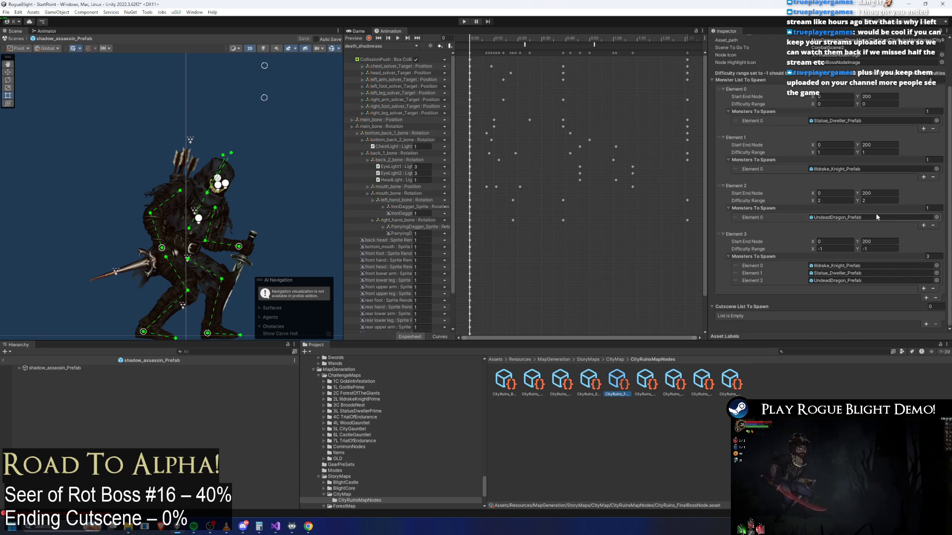
click(936, 120)
text(shadow ass pre)
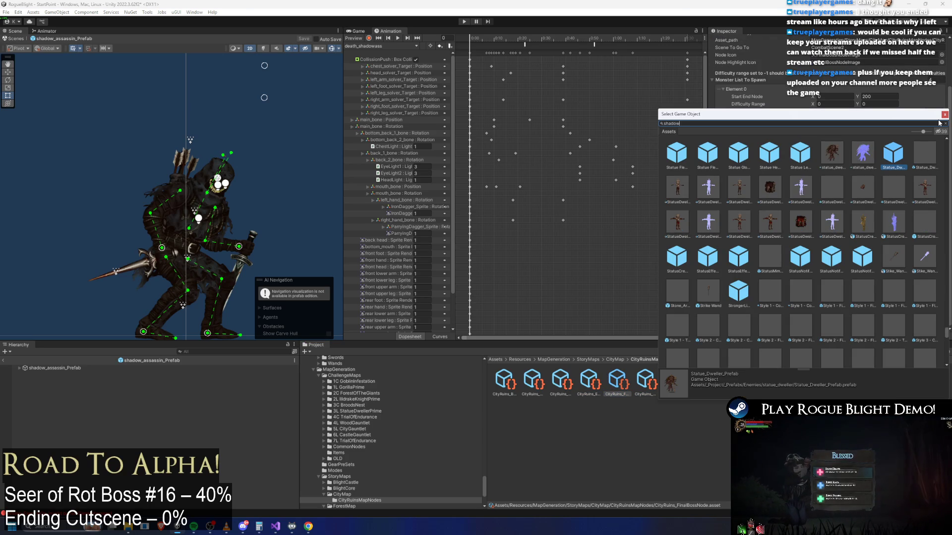
text(fa)
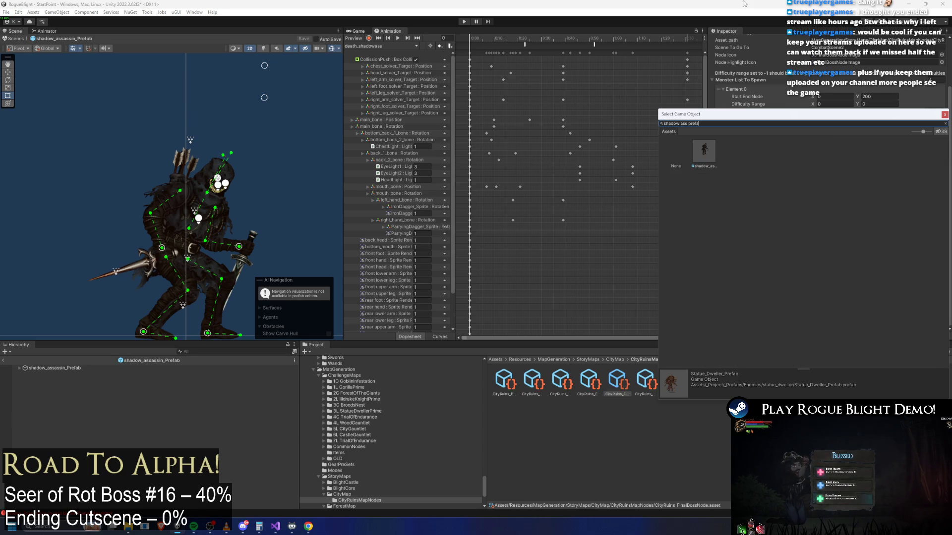
double_click(700, 150)
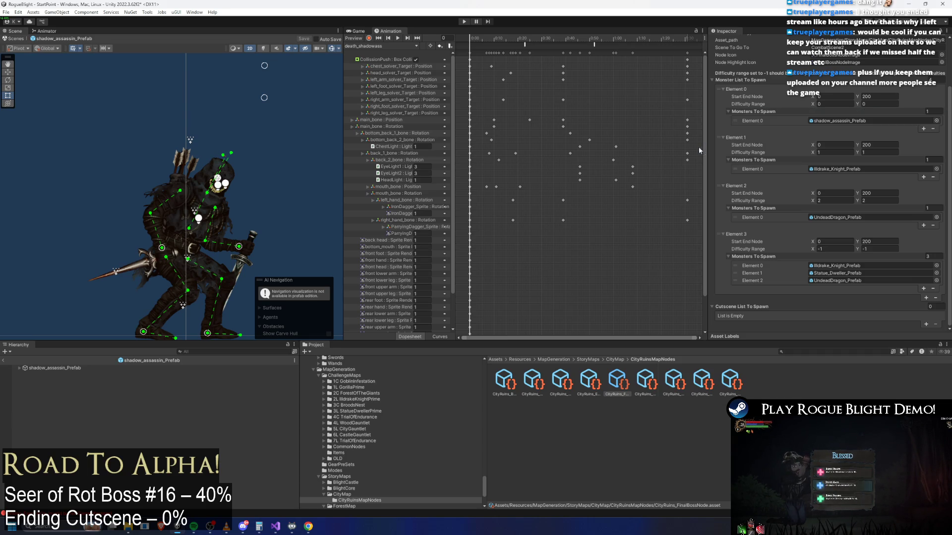
- Paste shadow_assassin_Prefab over Element 3's Statue_Dweller_Prefab, move it to the top, and save
right_click(837, 125)
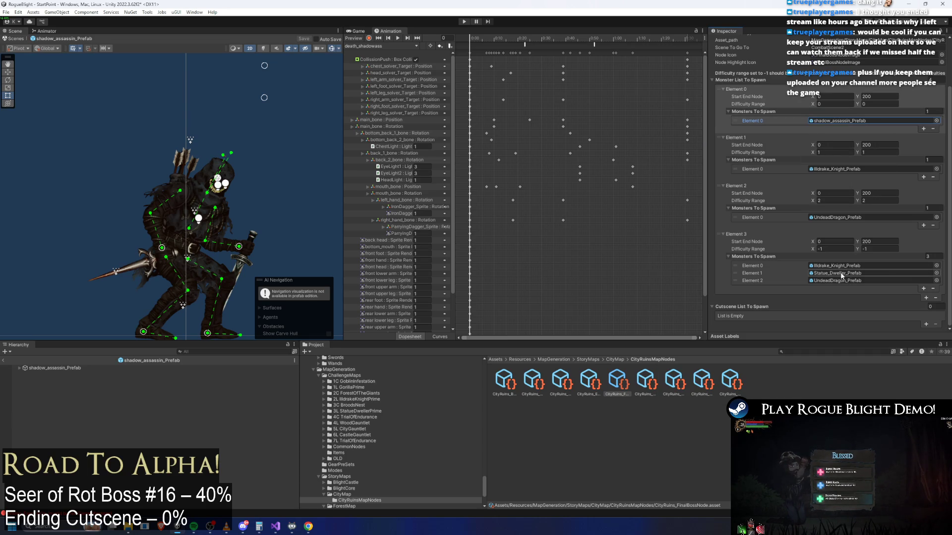
right_click(844, 273)
click(838, 317)
drag(736, 273, 737, 262)
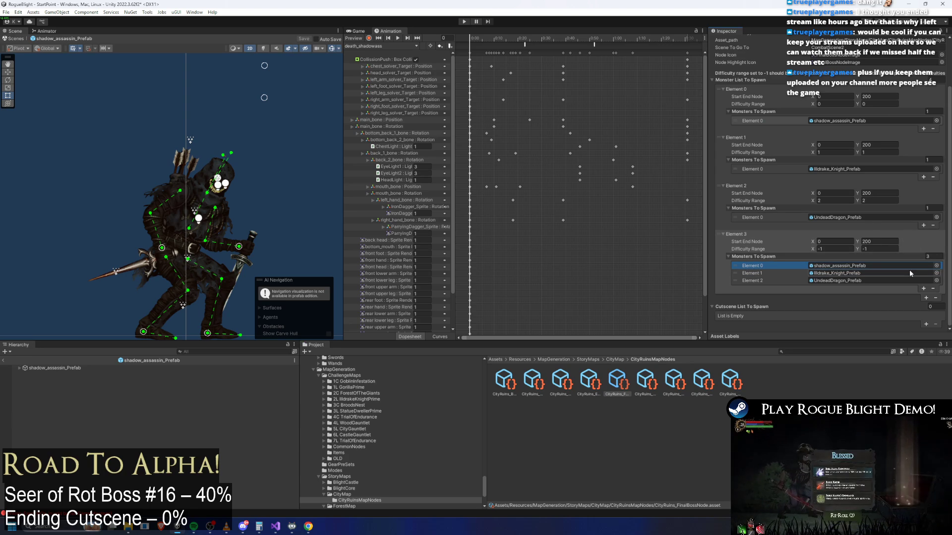
key(ctrl+s)
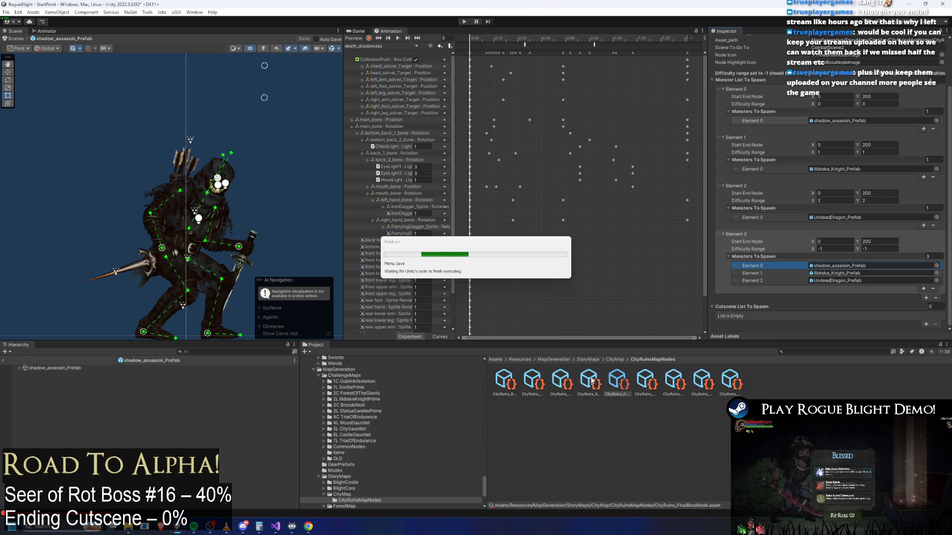
click(591, 380)
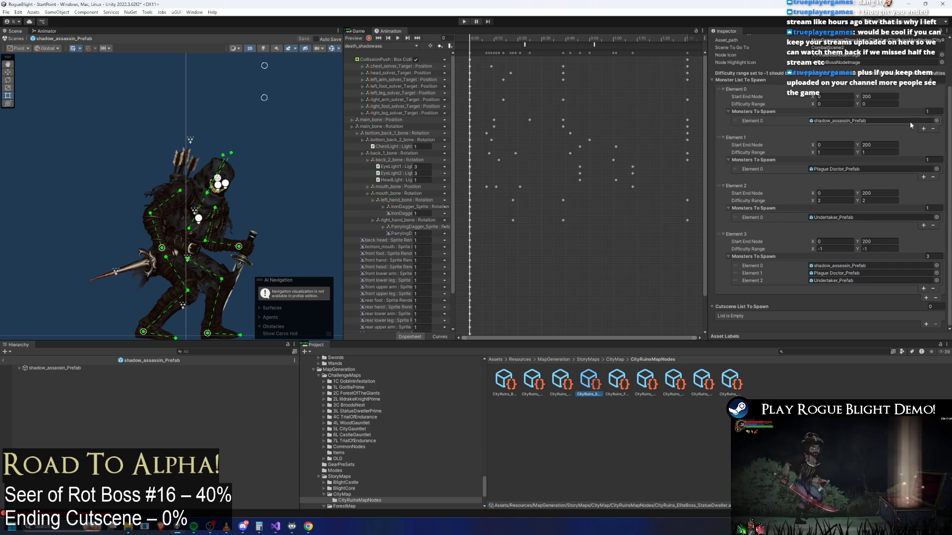
- Set the elite boss node's Element 0 to Statue_Dweller_Prefab, paste it into Element 3's first slot, and save
click(936, 120)
text(statue dweller prefa)
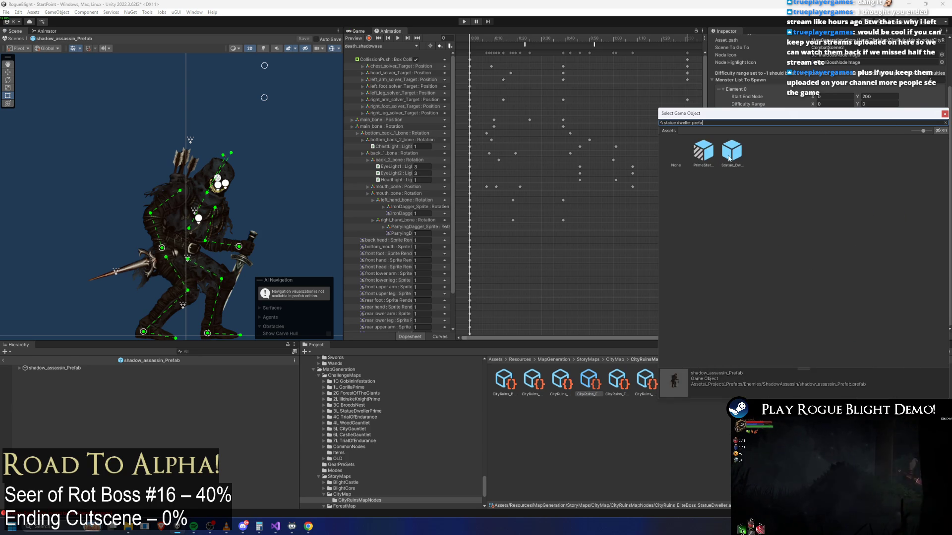
key(Return)
right_click(845, 121)
click(853, 142)
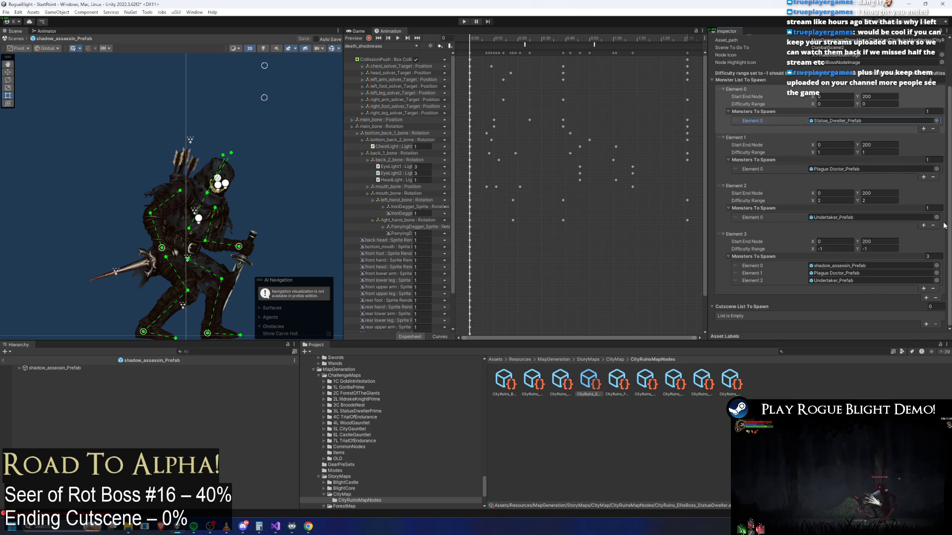
right_click(842, 266)
click(845, 311)
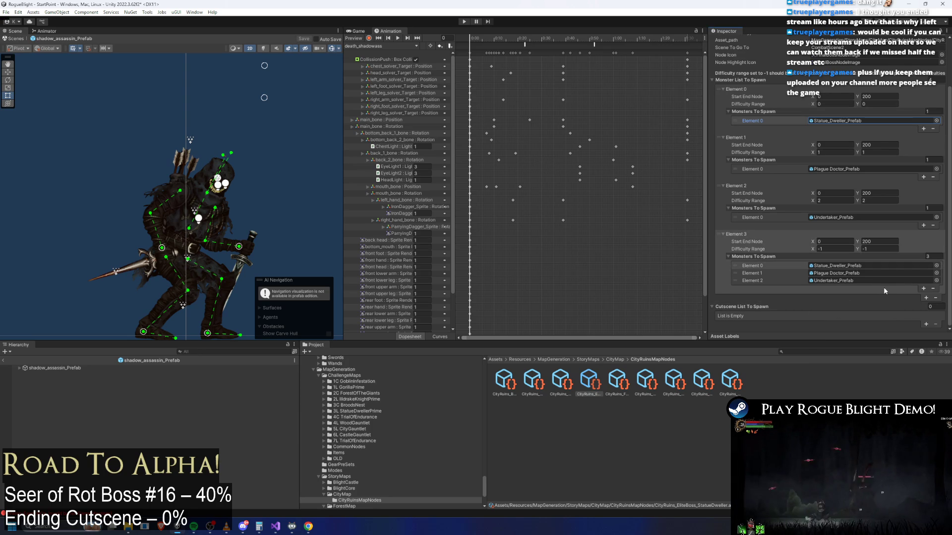
key(ctrl+s)
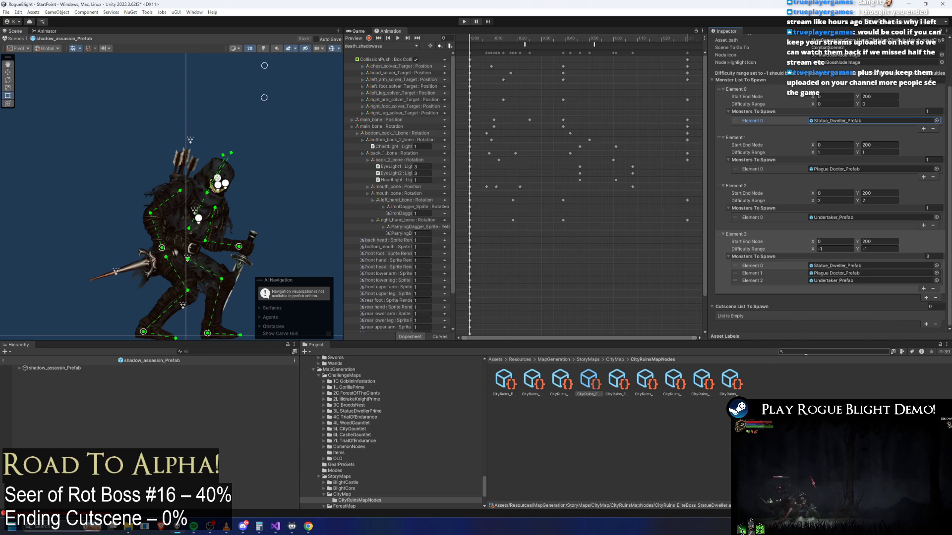
click(805, 352)
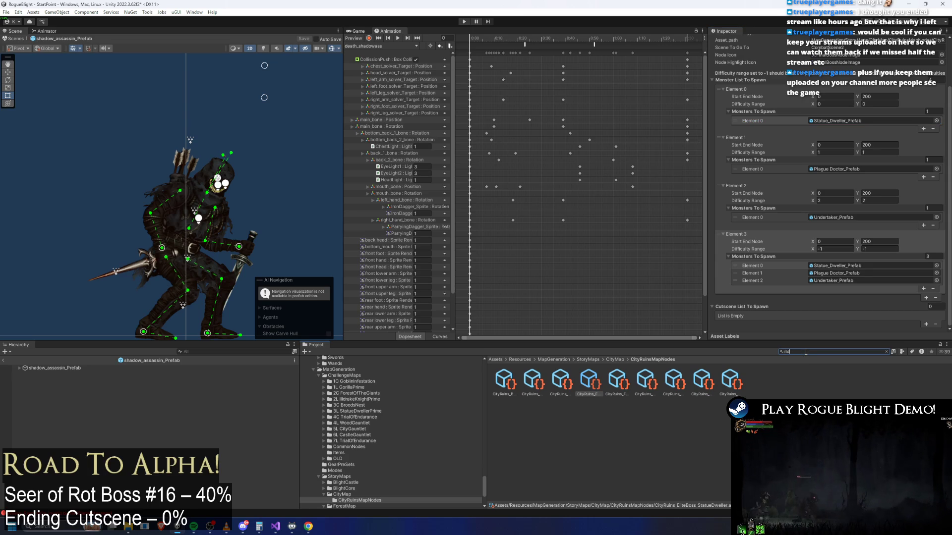
- Open Illdrake_Knight_Prefab, select Sword_Weapon and expand its Enemy Damage list to element 4
text(rake knig)
text(ht pre)
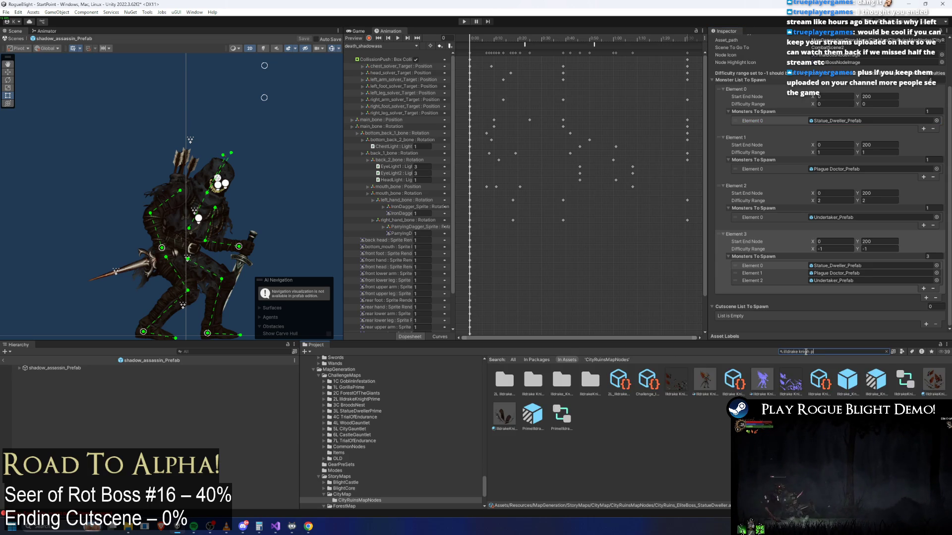
click(505, 389)
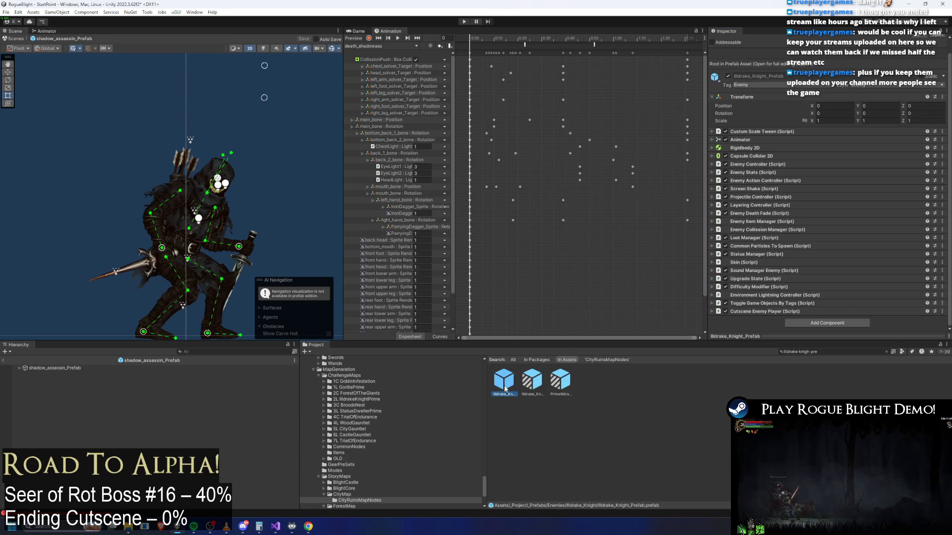
click(191, 351)
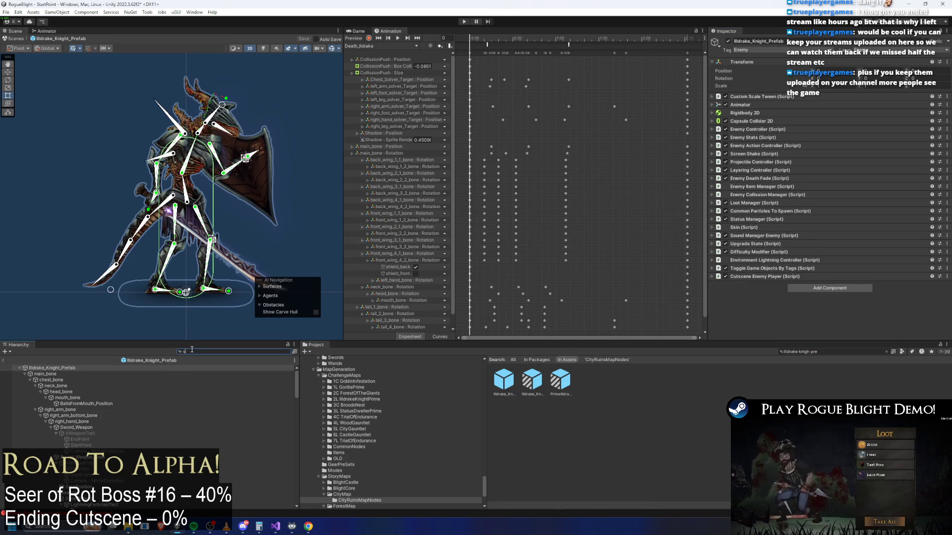
text(sword)
click(104, 368)
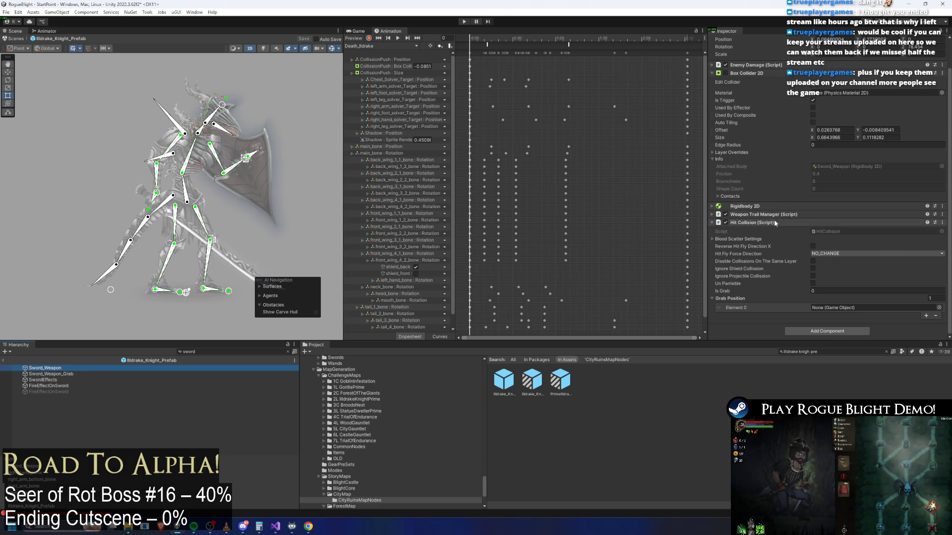
click(768, 65)
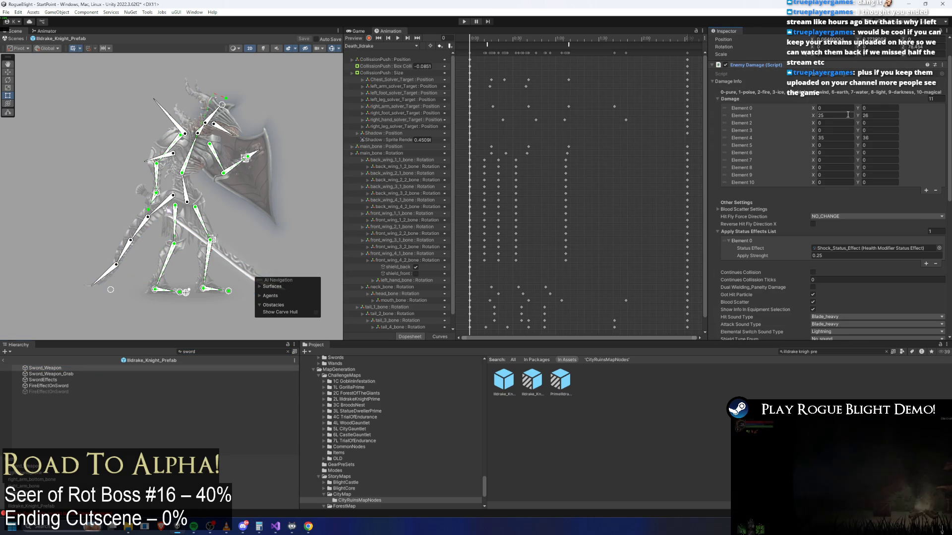
click(849, 138)
- Work out 36/2 in the system Calculator and return to Unity
key(super)
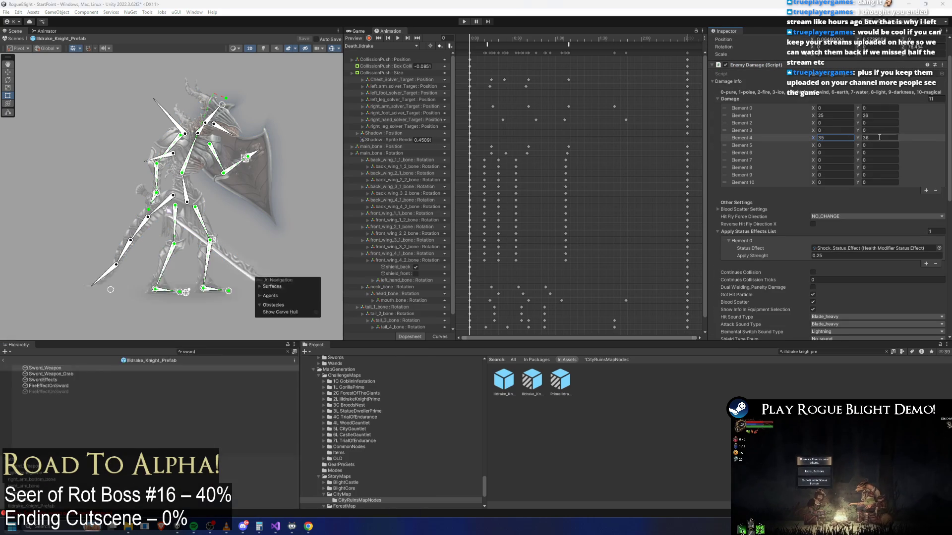
text(calculator)
key(Return)
text(36/2)
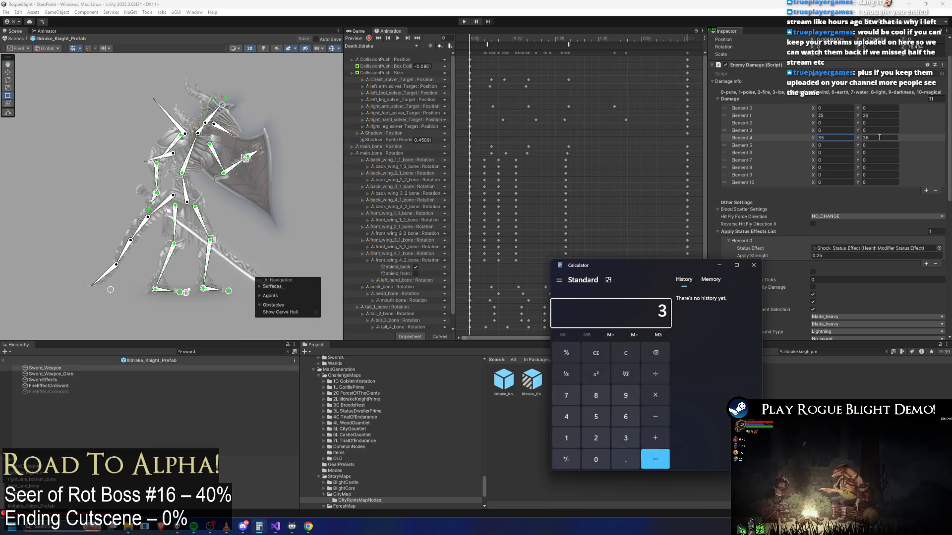
key(Return)
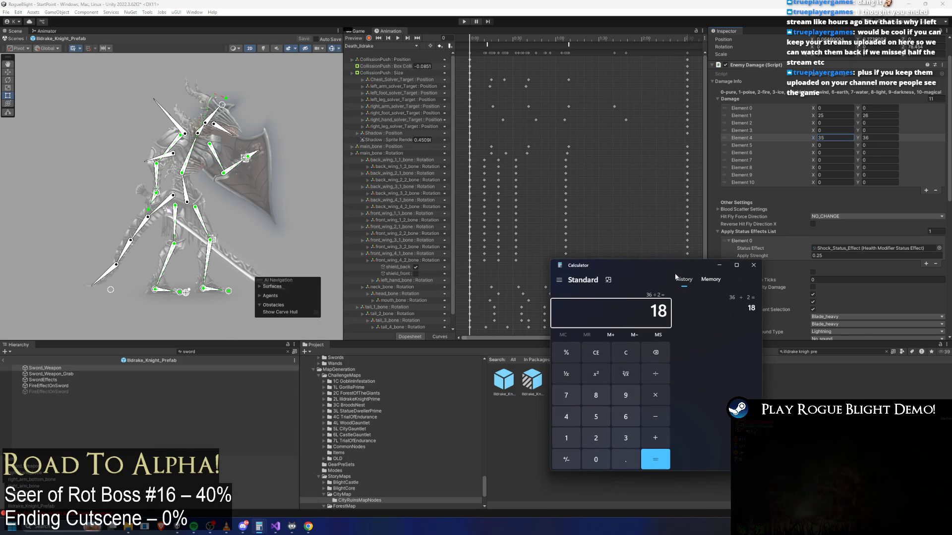
key(alt+Tab)
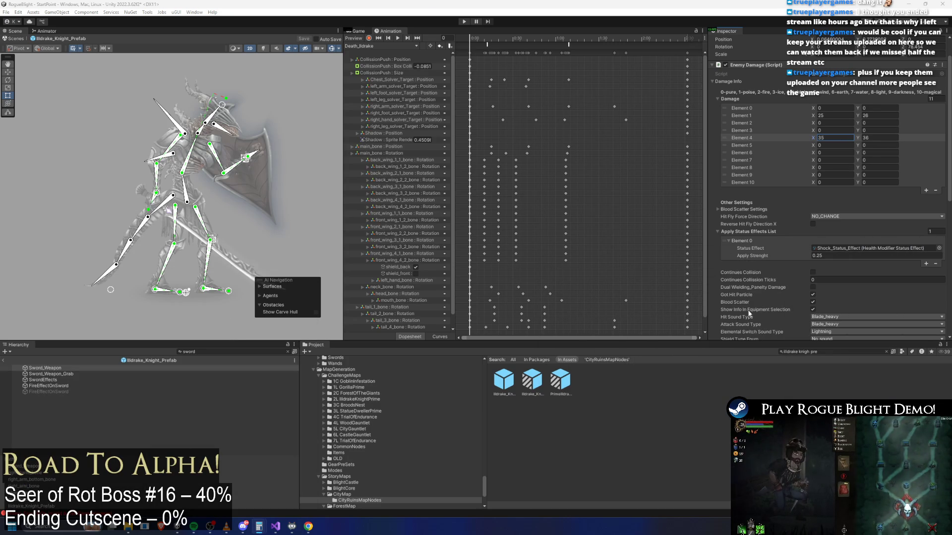
click(827, 352)
key(BackSpace)
text(shadow ass p)
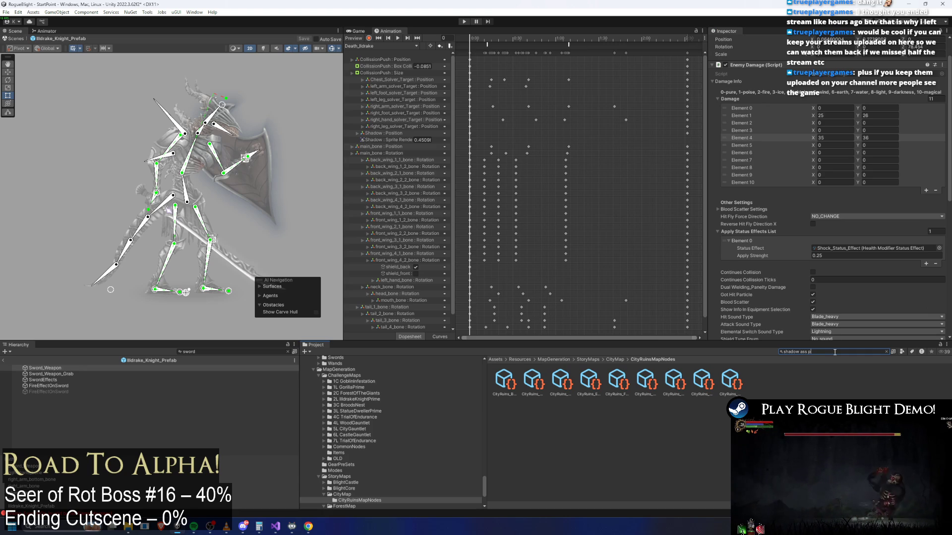
- Open shadow_assassin_Prefab and filter its Hierarchy down to the weapon objects
text(refa)
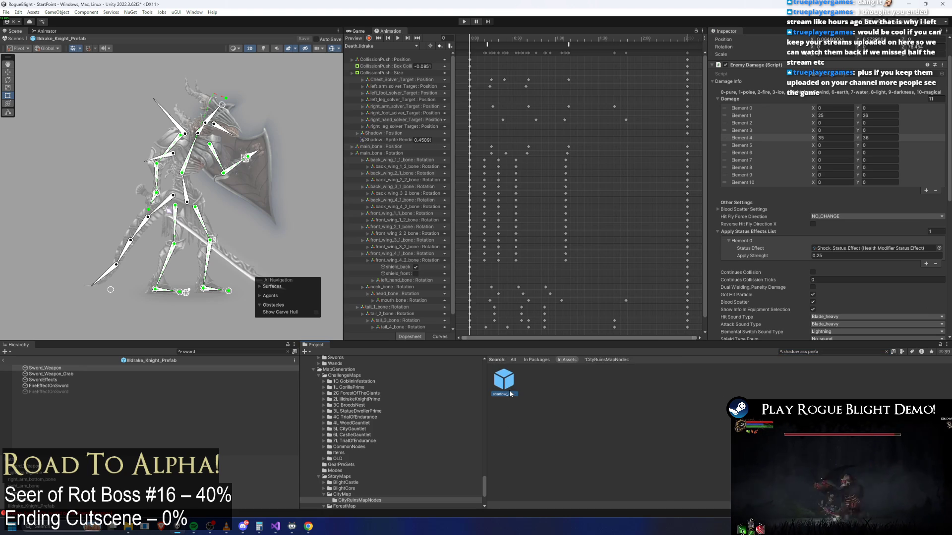
double_click(506, 387)
double_click(197, 351)
text(da)
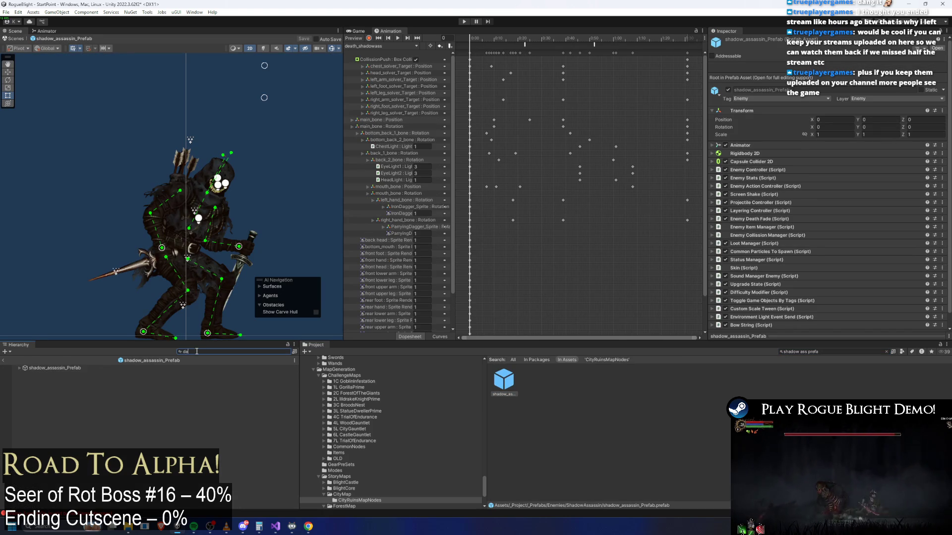
text(gger weap)
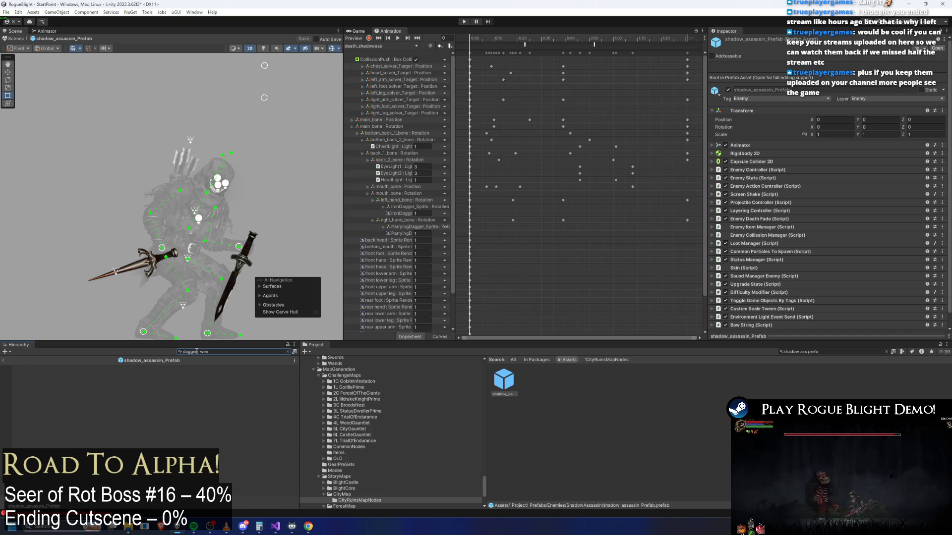
key(BackSpace)
key(BackSpace)
key(BackSpace)
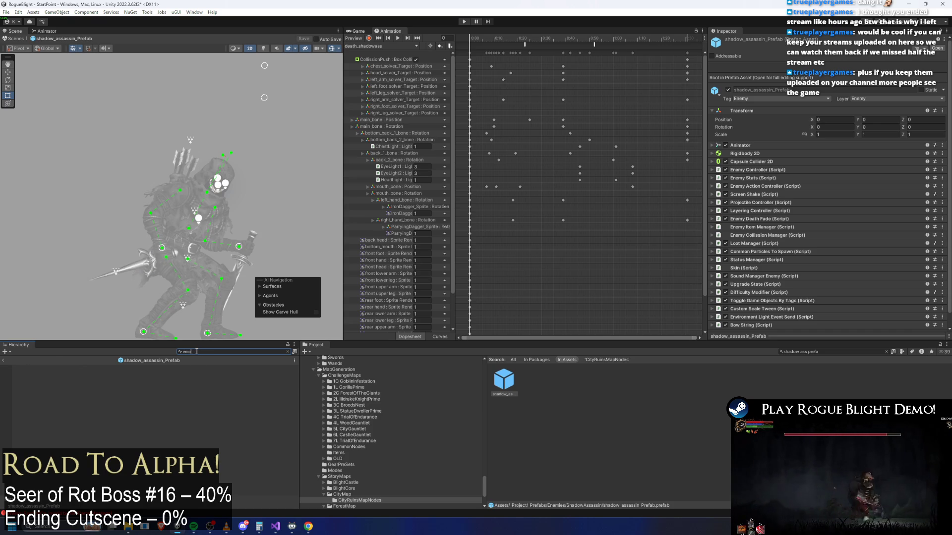
key(BackSpace)
text(n)
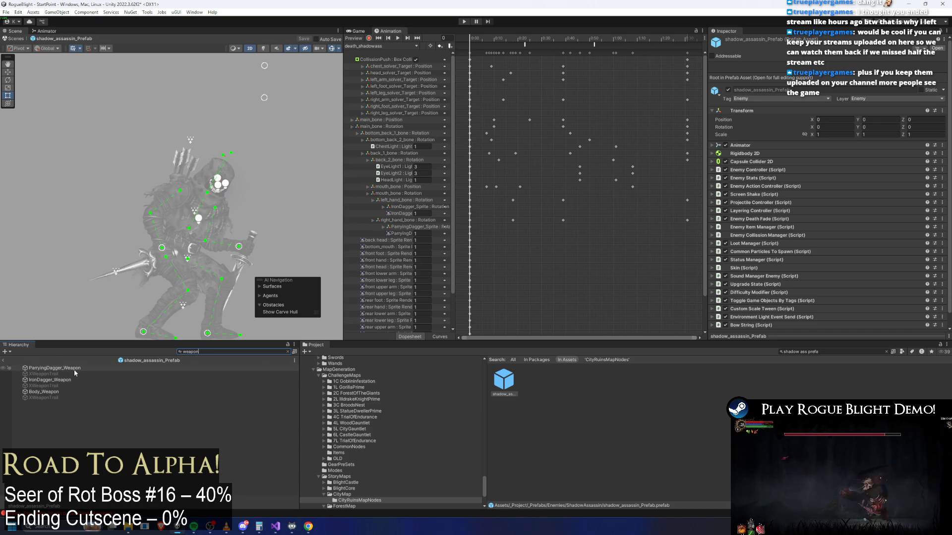
- Set ParryingDagger_Weapon and IronDagger_Weapon Element 0 damage to 16/17 and save
click(90, 369)
click(877, 139)
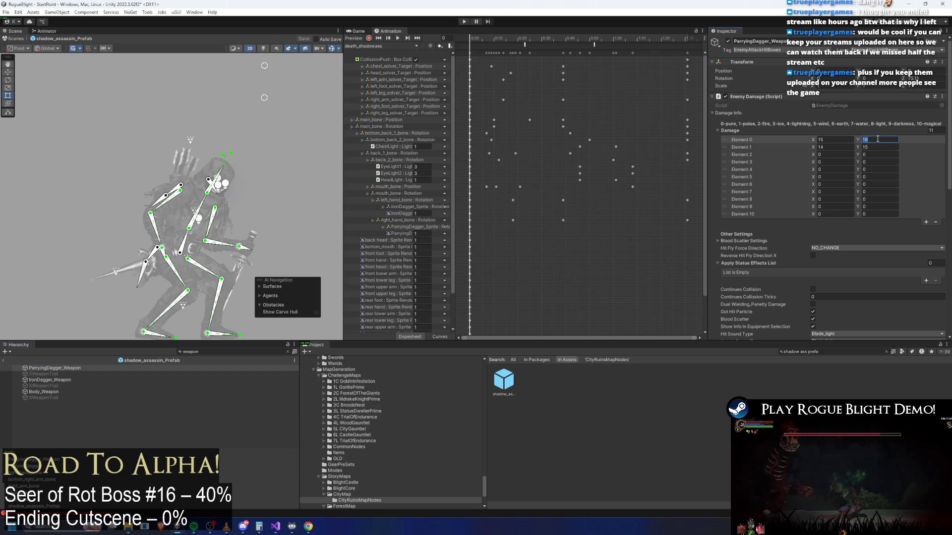
text(17)
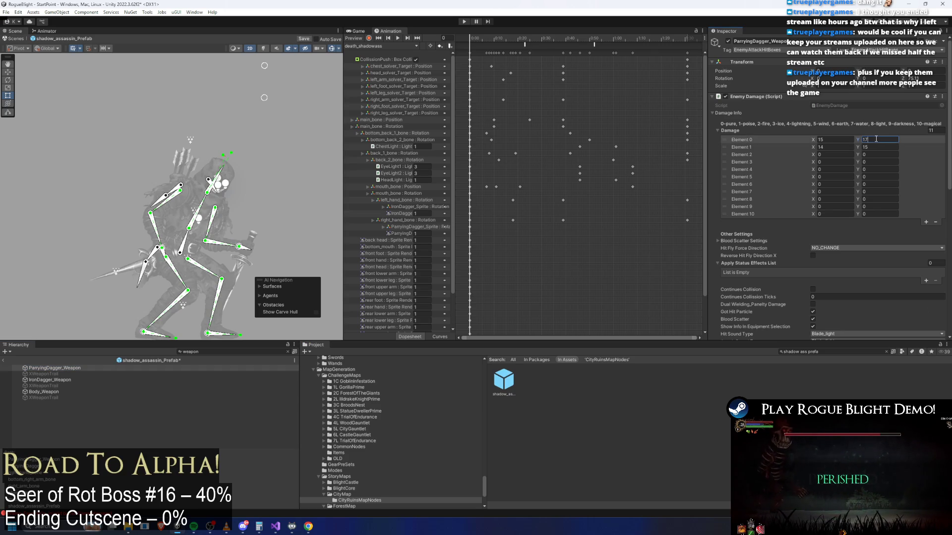
click(839, 139)
click(878, 138)
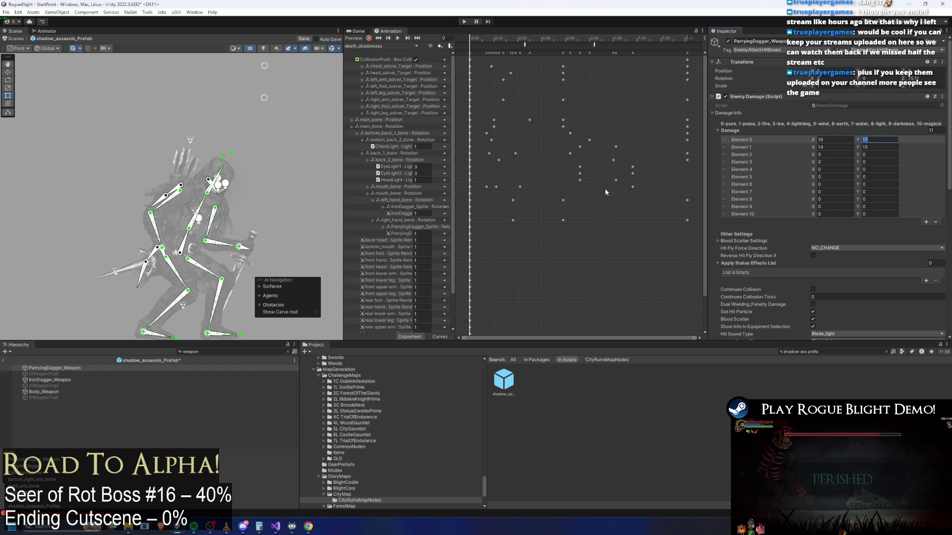
click(73, 380)
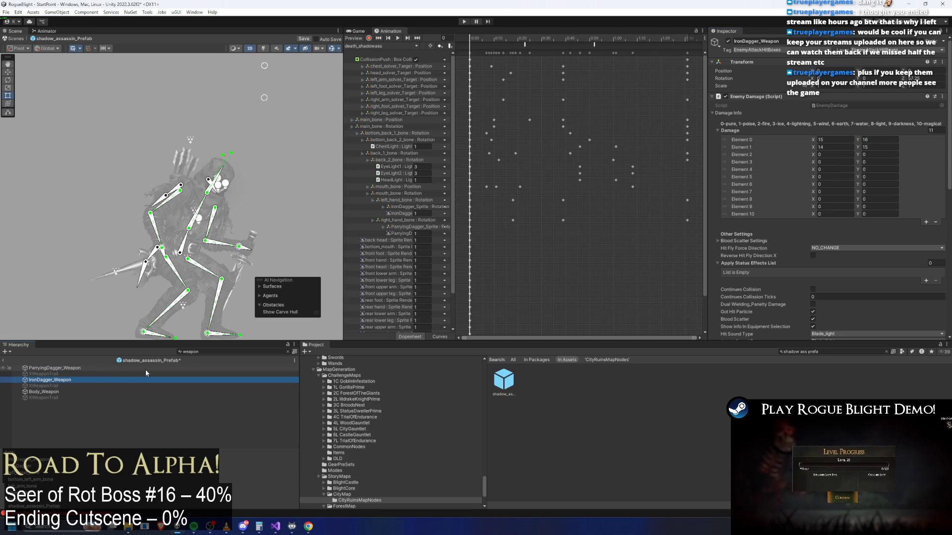
click(879, 140)
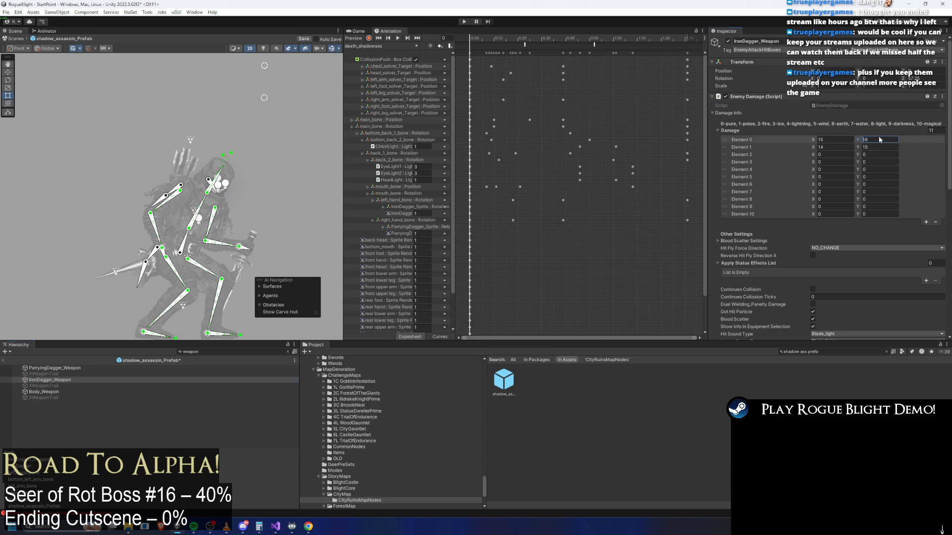
click(833, 139)
text(16)
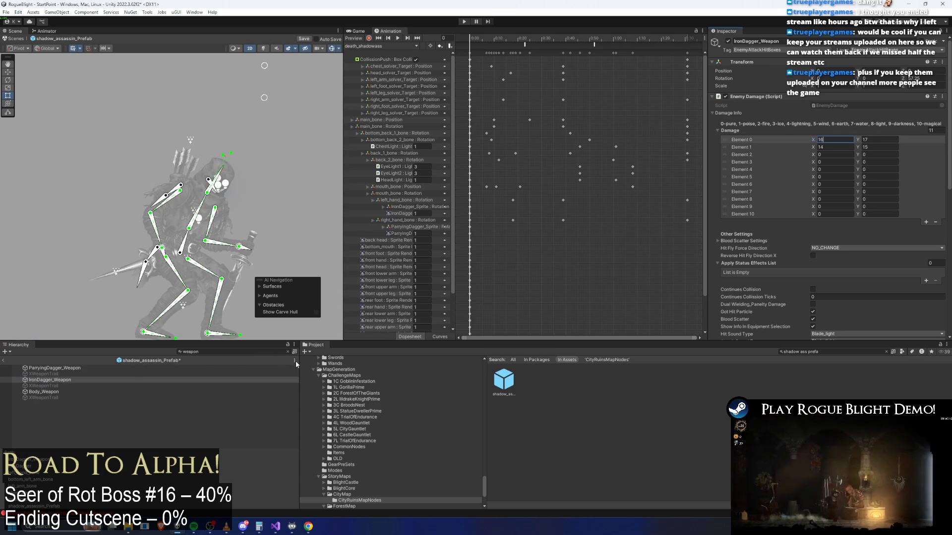
key(ctrl+s)
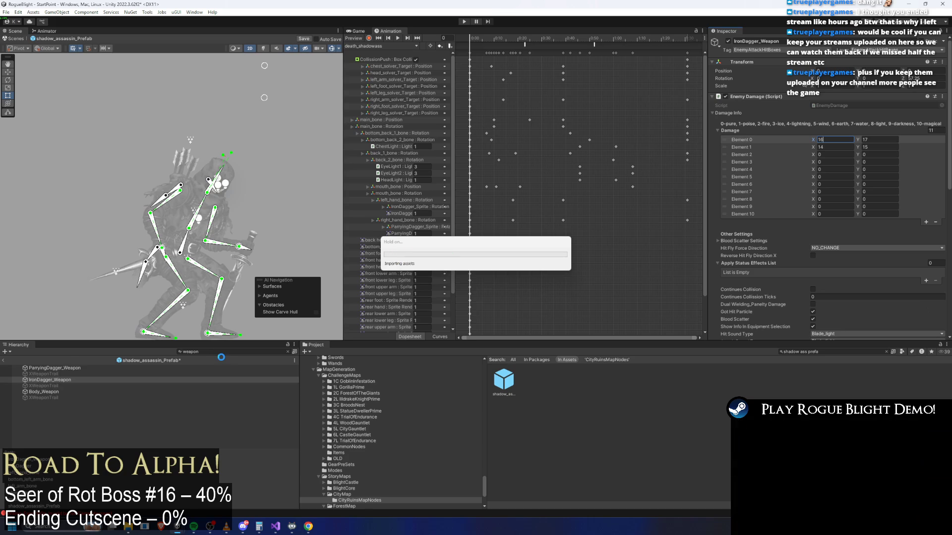
- Clear the Hierarchy filter, select the root object and expand Projectile Controller's Spike Projectile (Falling) entry
click(216, 353)
key(BackSpace)
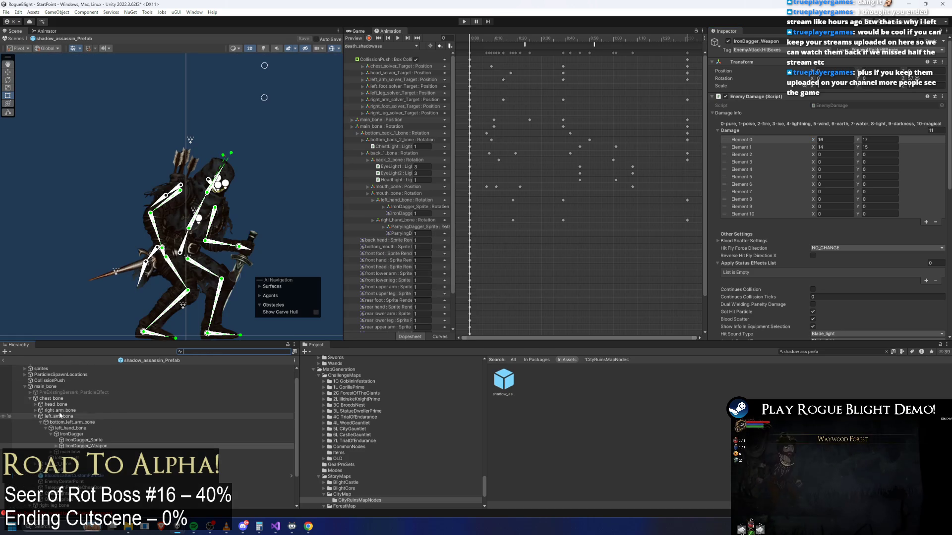
scroll(43, 380, up, 1)
click(52, 367)
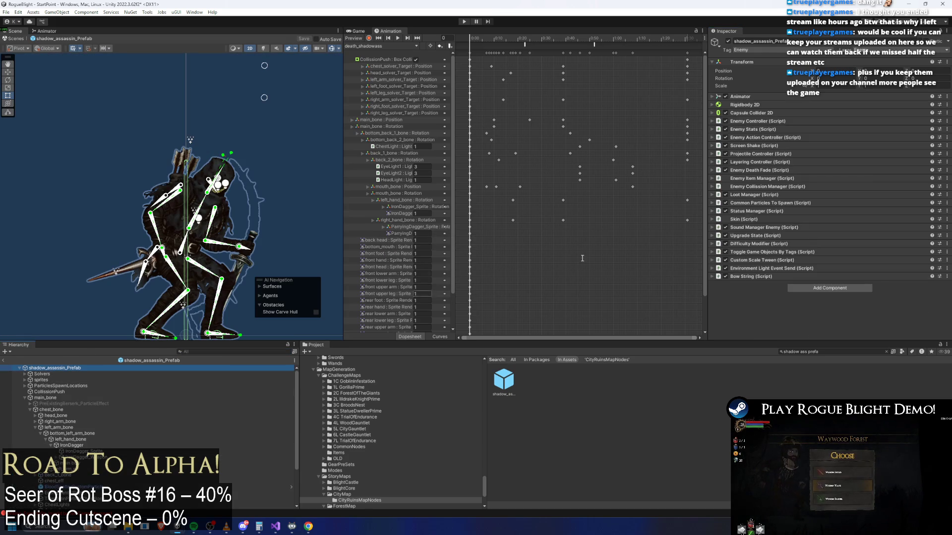
click(778, 138)
click(778, 137)
click(760, 153)
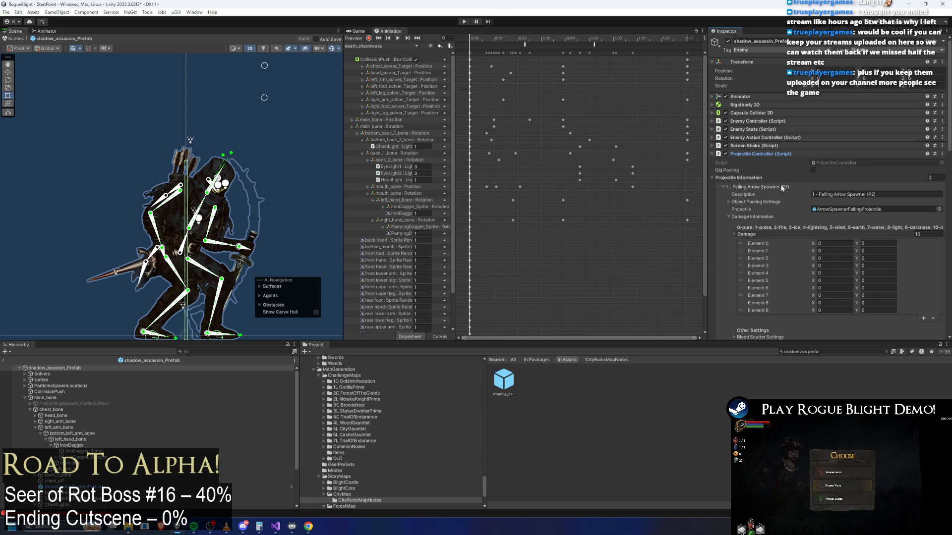
click(782, 188)
click(763, 194)
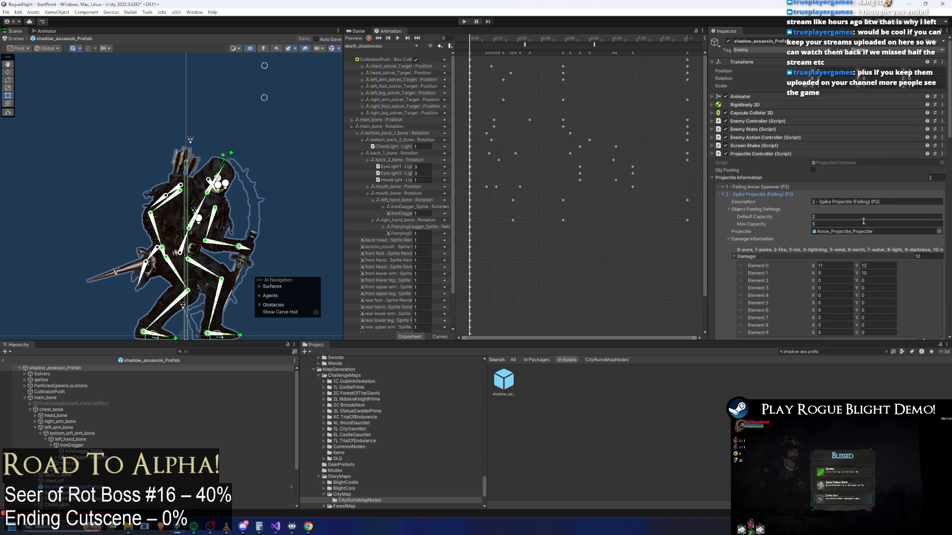
scroll(838, 185, down, 3)
- Set the falling spike projectile's Element 0 damage to 13/14 and save the prefab
click(876, 185)
text(14)
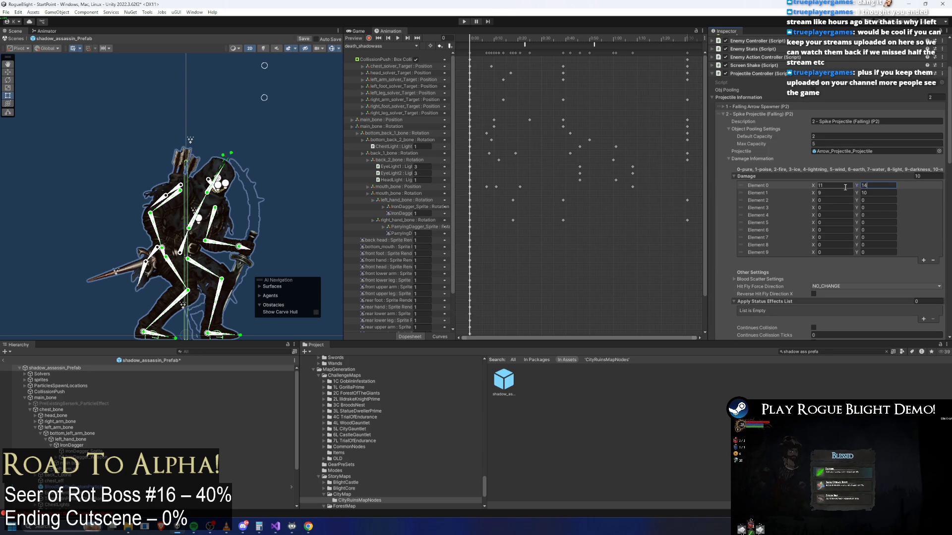
click(869, 186)
text(13)
click(853, 185)
text(14)
text(12)
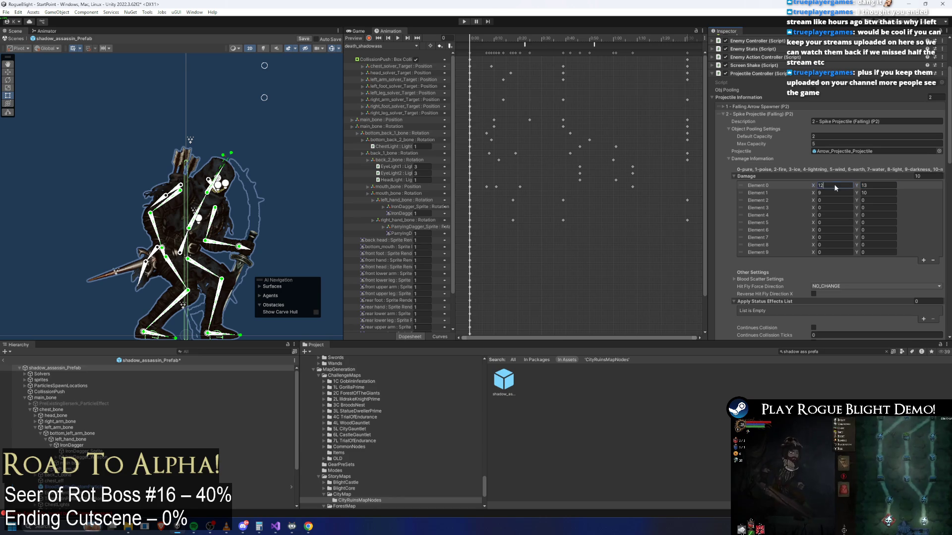
text(131)
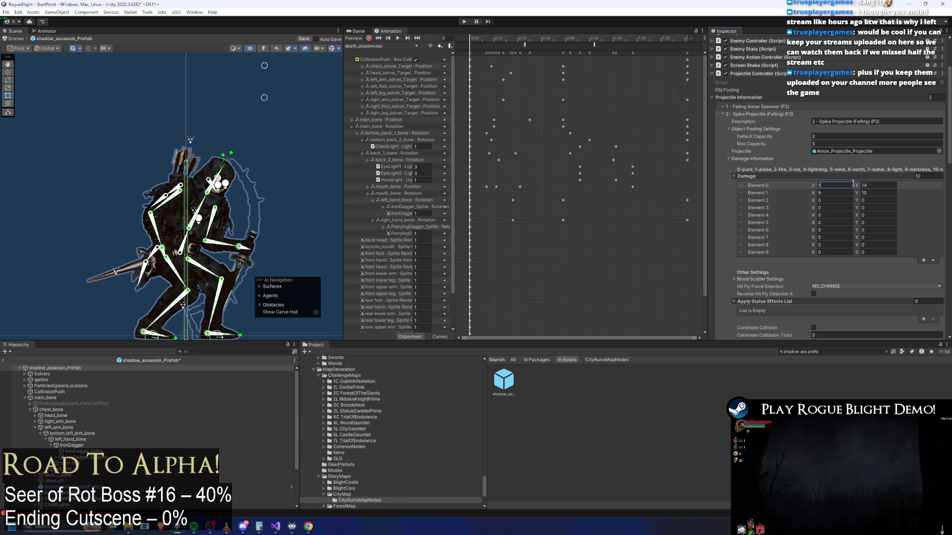
key(BackSpace)
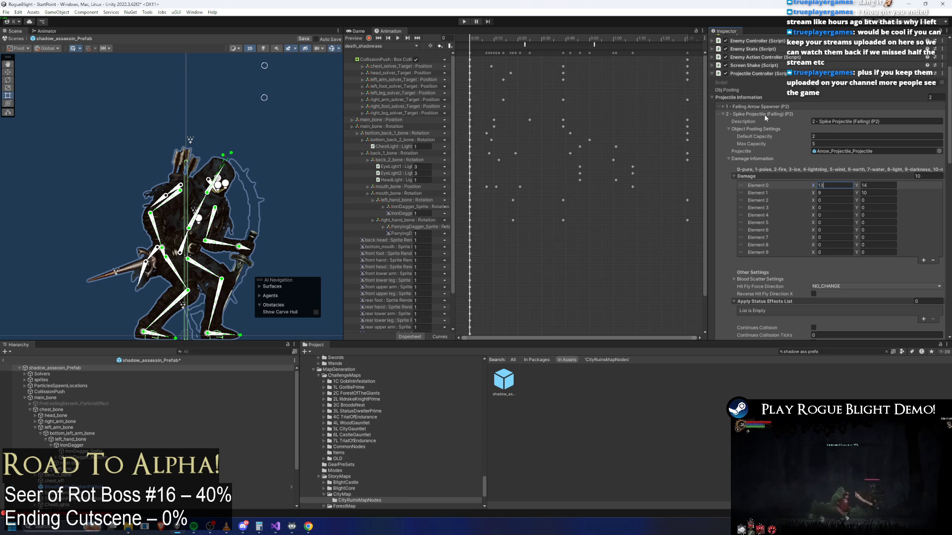
key(ctrl+s)
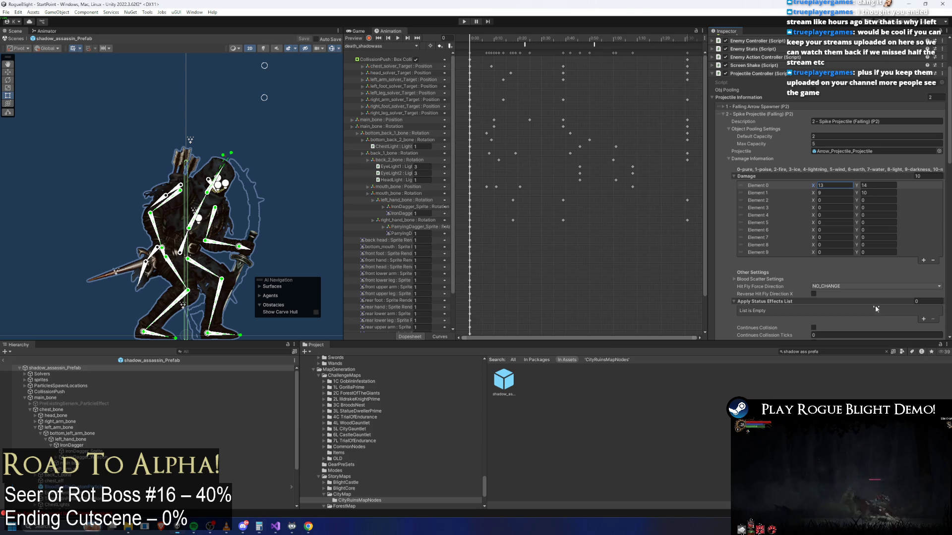
click(42, 374)
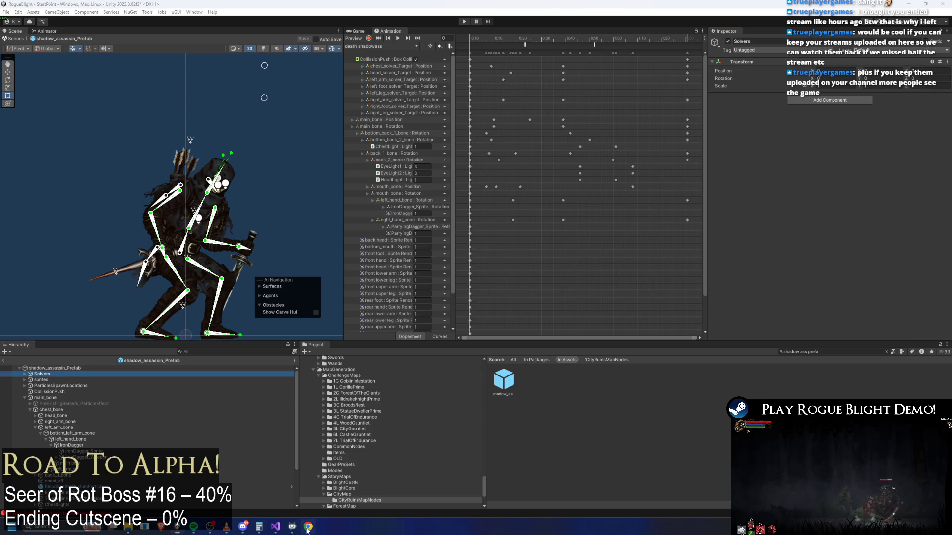
click(308, 528)
- Fill the Shadow assassin(4) cell B6 bright green
click(404, 298)
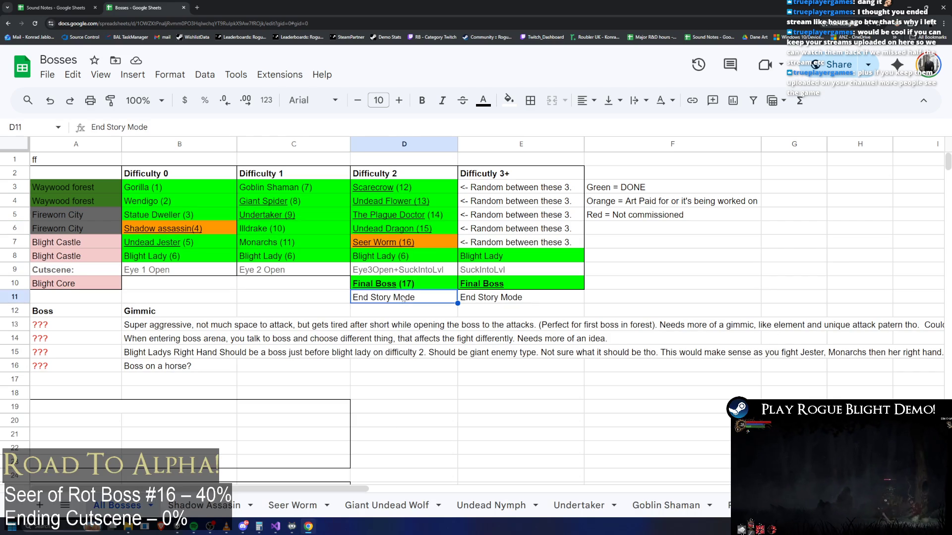
click(204, 230)
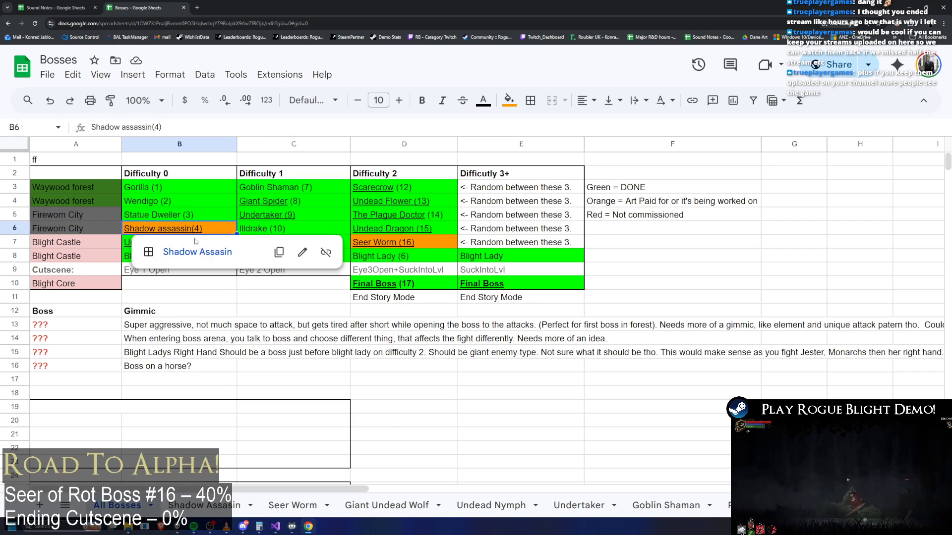
click(506, 98)
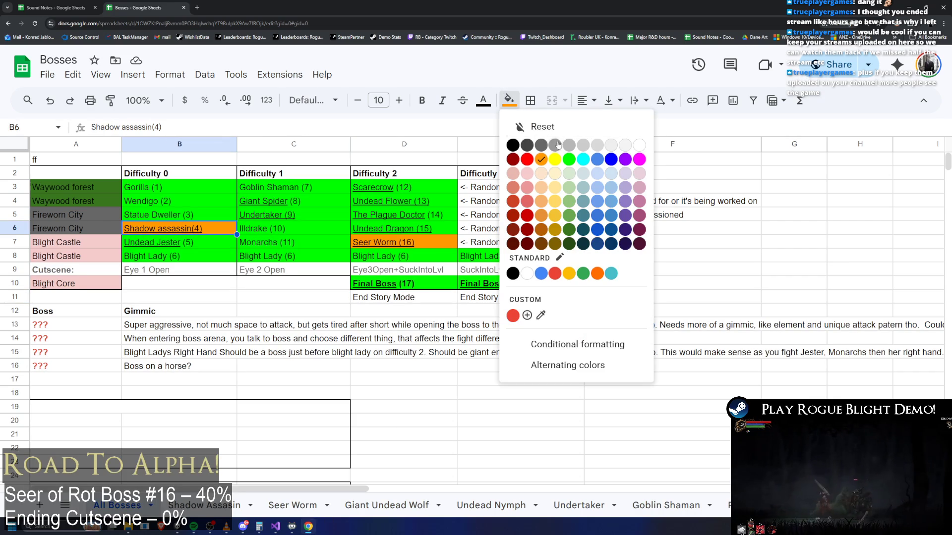
click(570, 161)
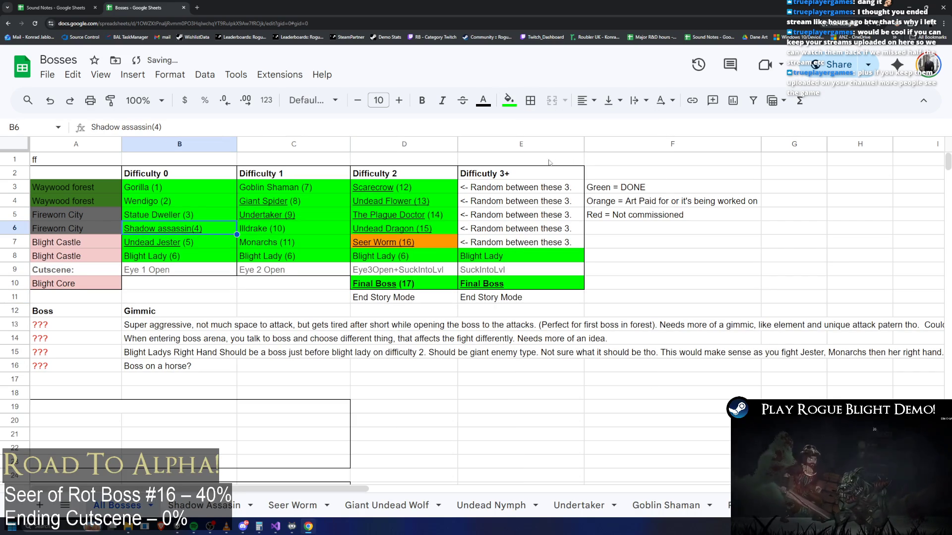
click(419, 244)
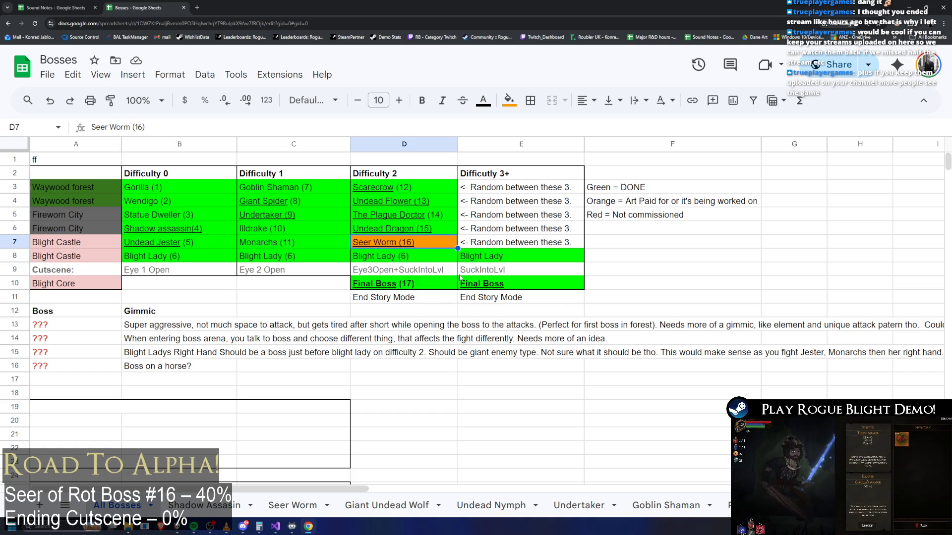
- Return to the Bosses spreadsheet from the Sheets home page and enable dark mode for the site
click(21, 77)
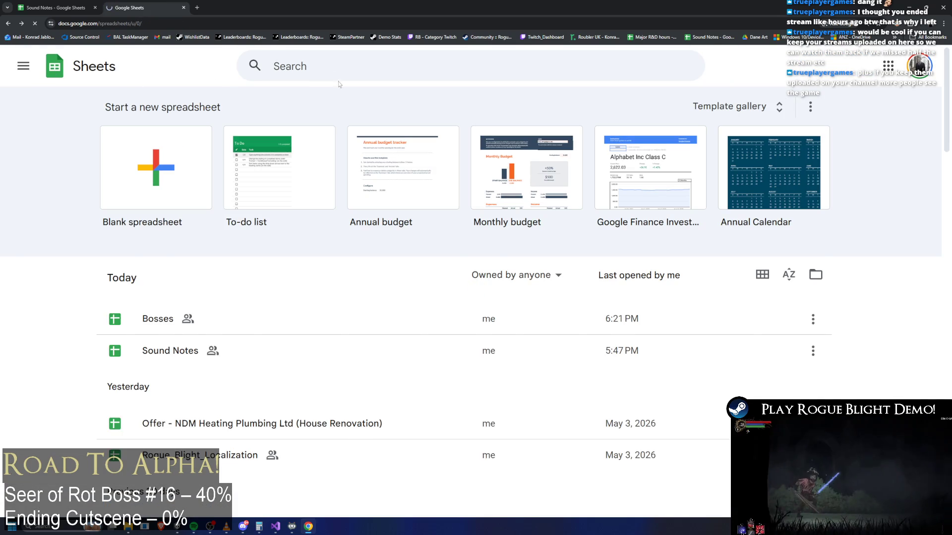
key(alt+Left)
click(895, 23)
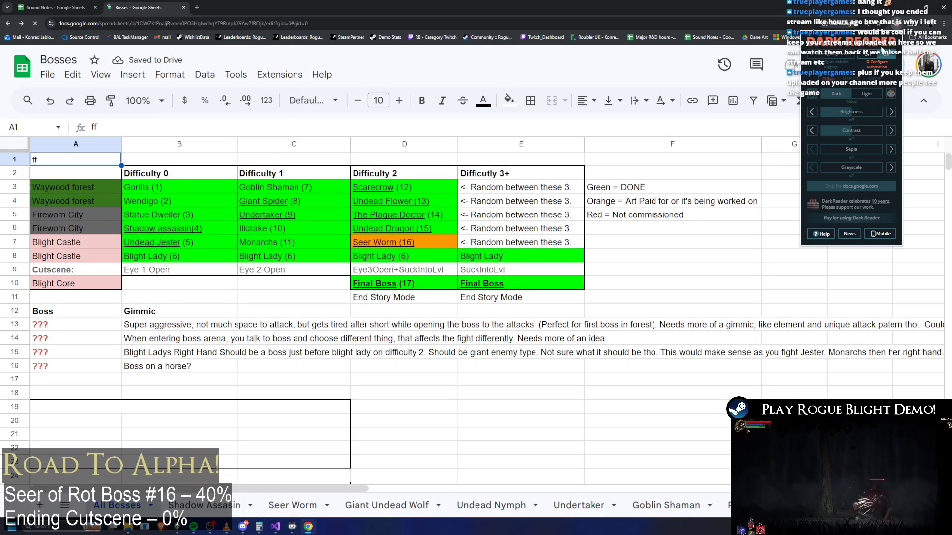
click(851, 185)
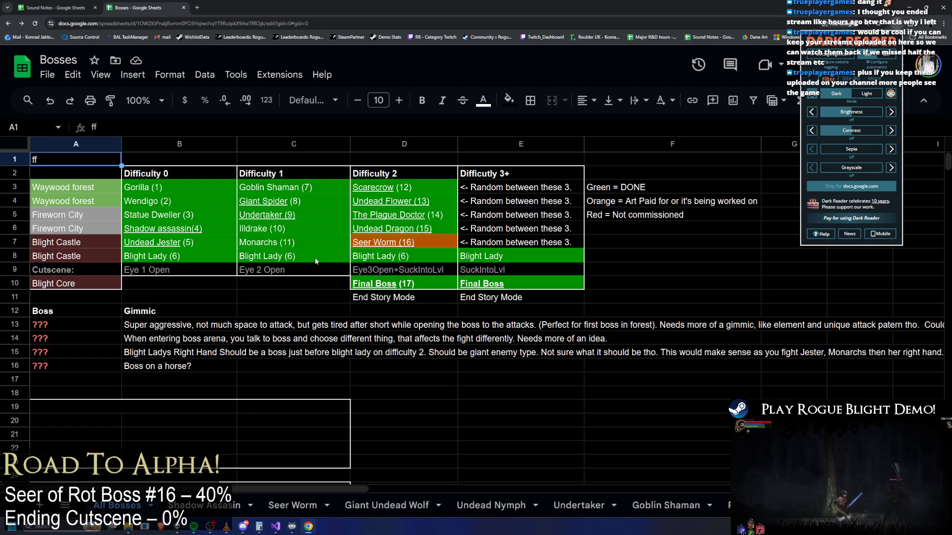
click(47, 74)
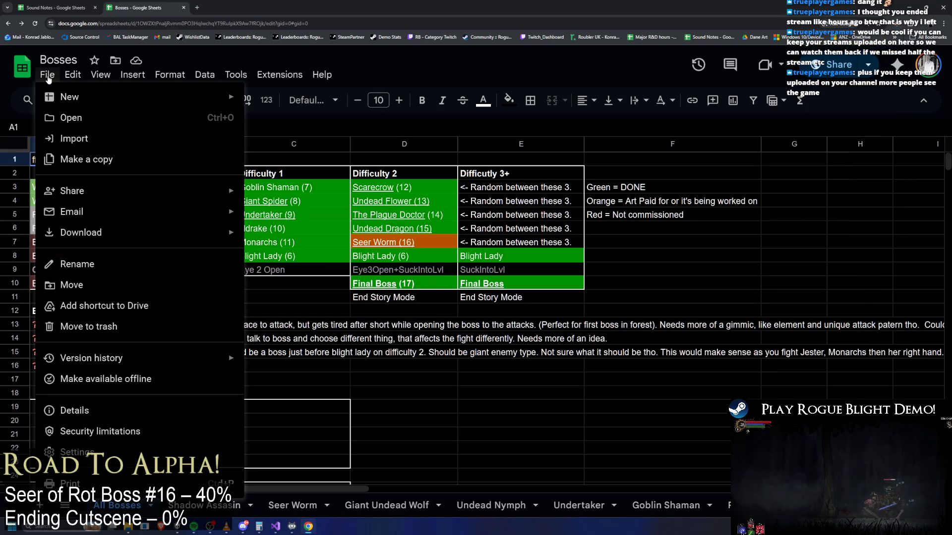
- Open the spreadsheet's version history and scroll back through older versions
mouse_move(190, 360)
click(319, 384)
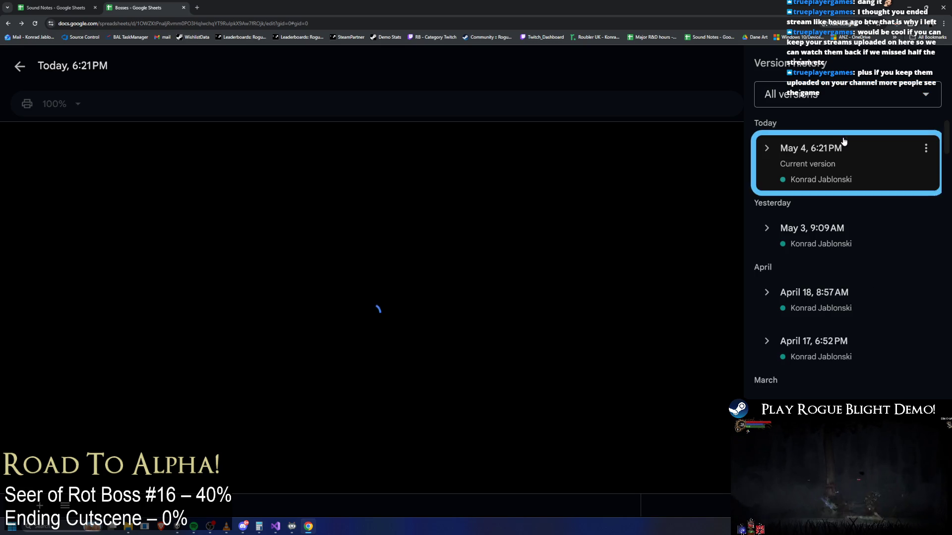
scroll(863, 160, down, 10)
scroll(863, 161, down, 15)
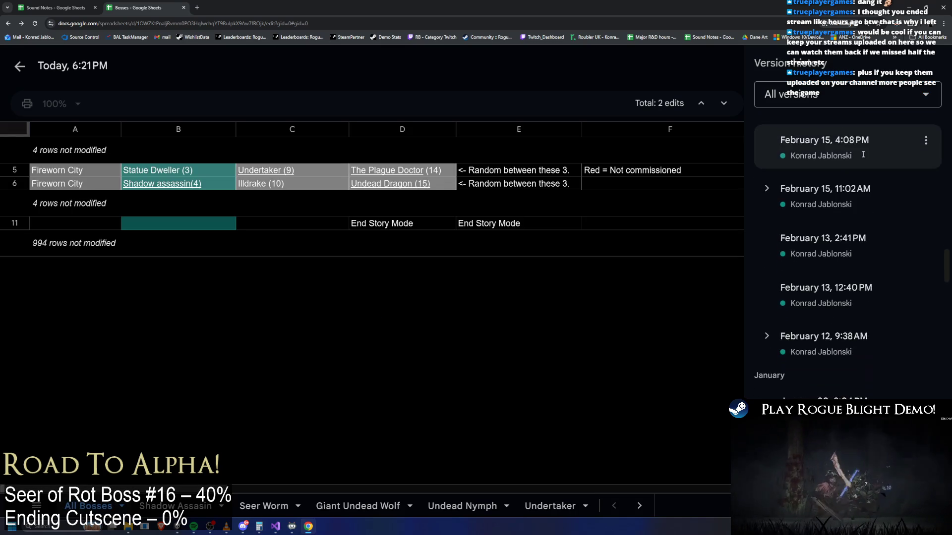
scroll(866, 154, down, 10)
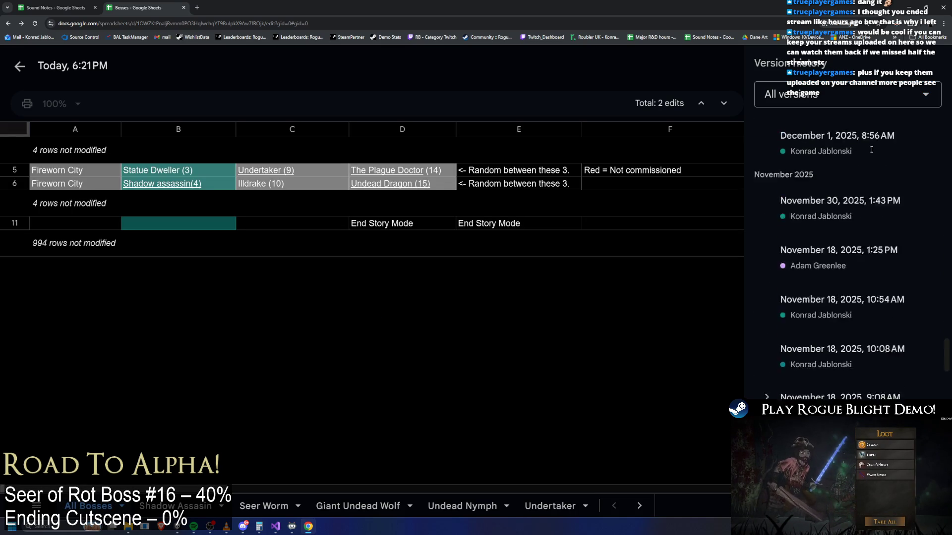
scroll(873, 151, down, 15)
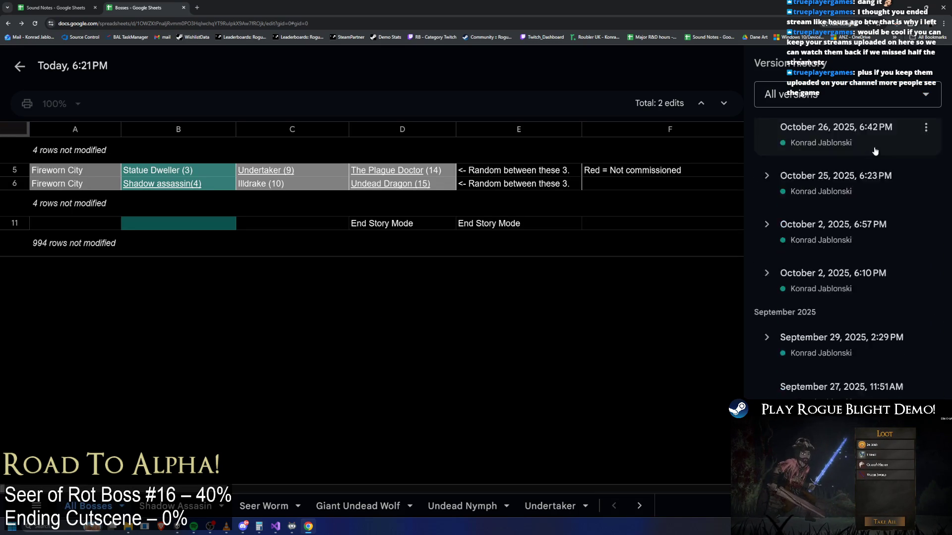
scroll(871, 155, down, 4)
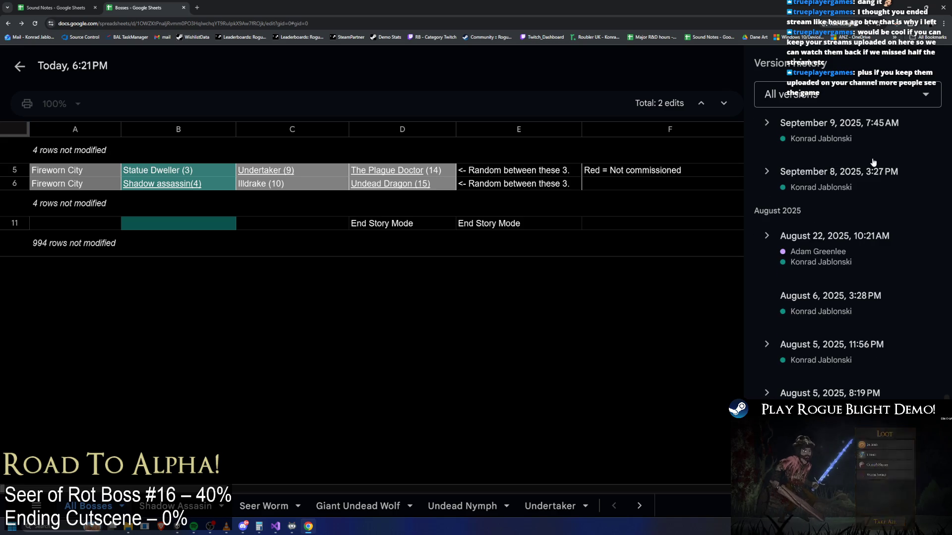
- Make a copy of the August 6, 2025, 3:28 PM version
click(868, 242)
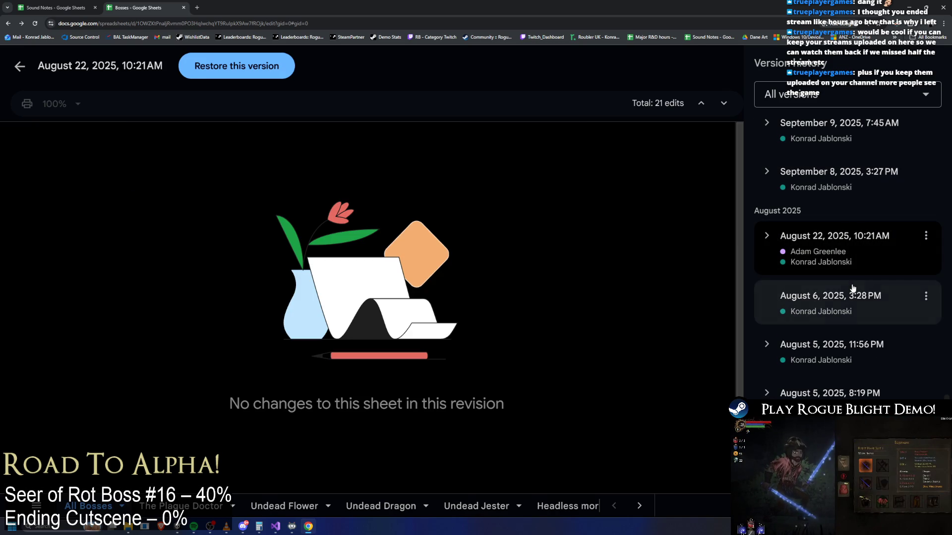
click(845, 297)
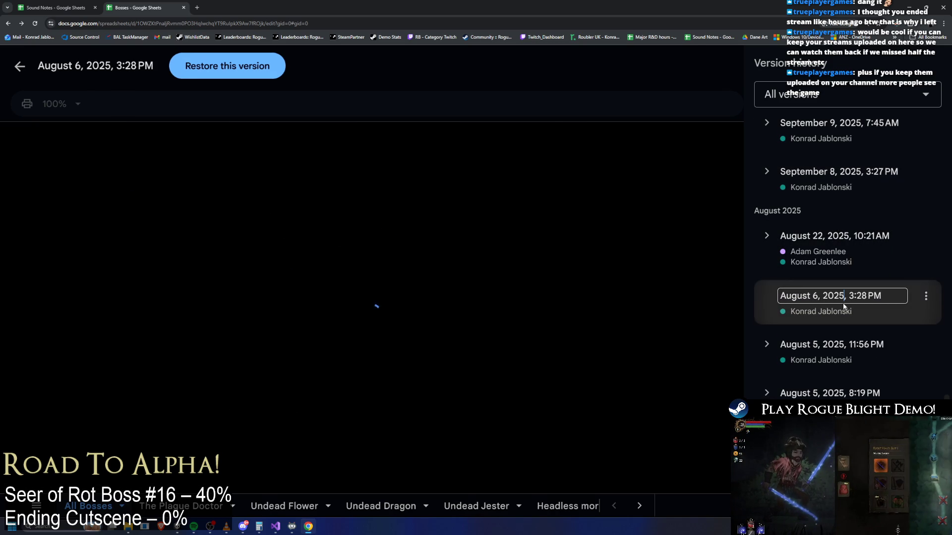
click(926, 296)
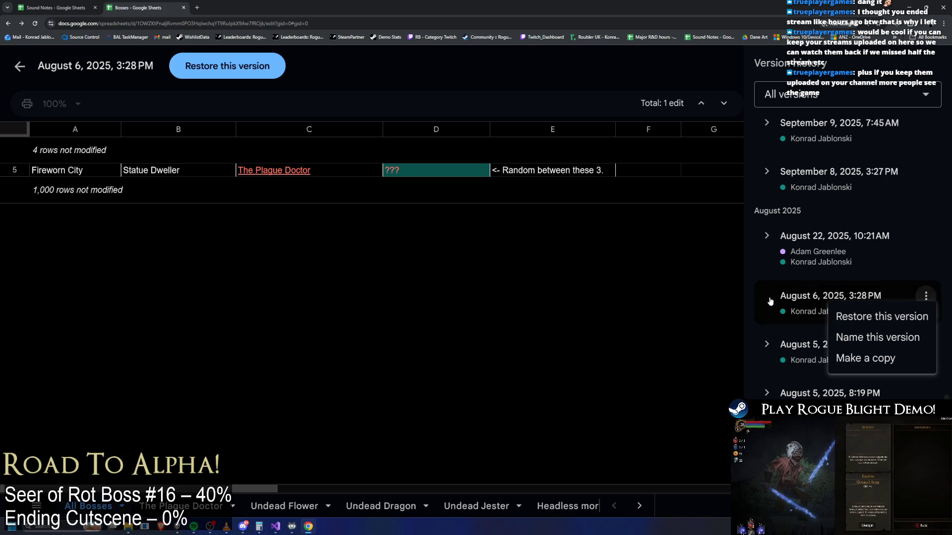
click(830, 356)
click(577, 385)
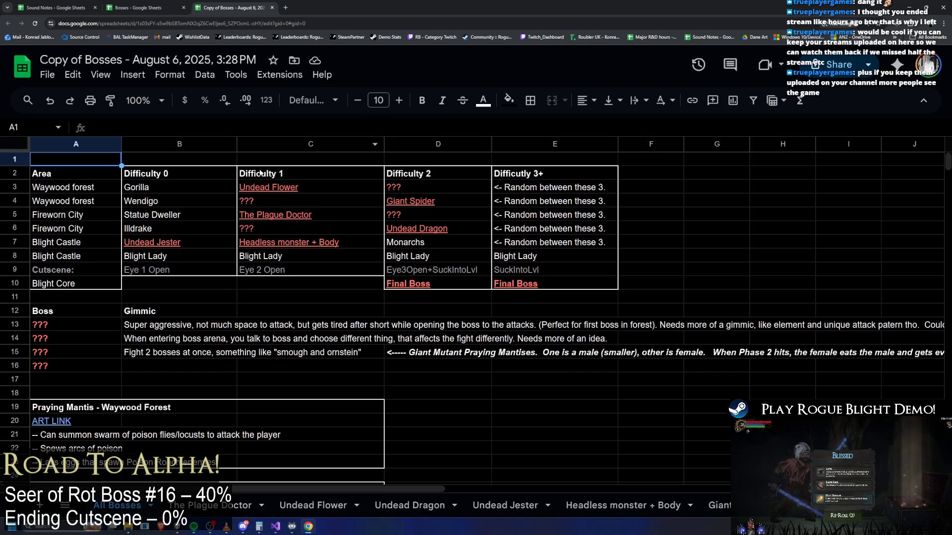
- In the old copy, select cells B7, C3–C7 and D3–D6 and open the text colour palette
click(187, 247)
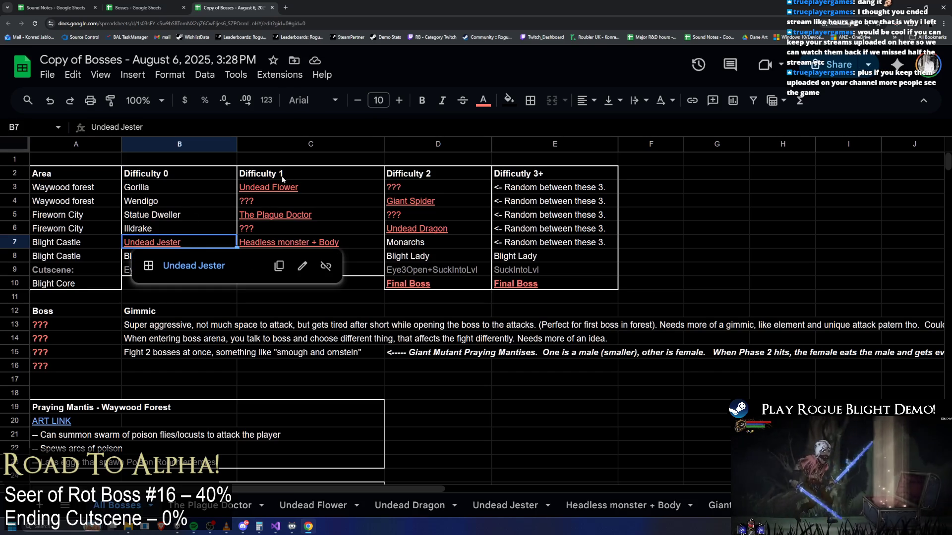
click(283, 190)
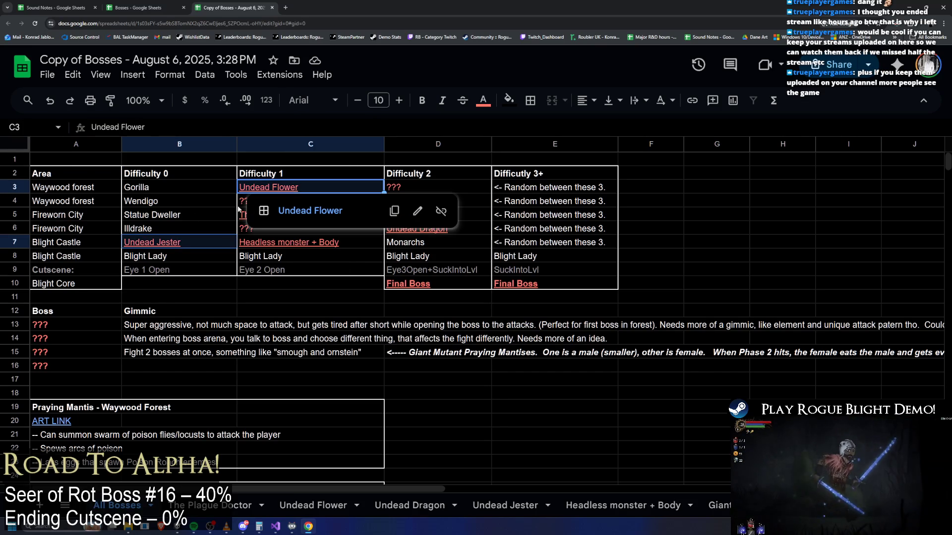
key(Down)
key(Down)
key(Down)
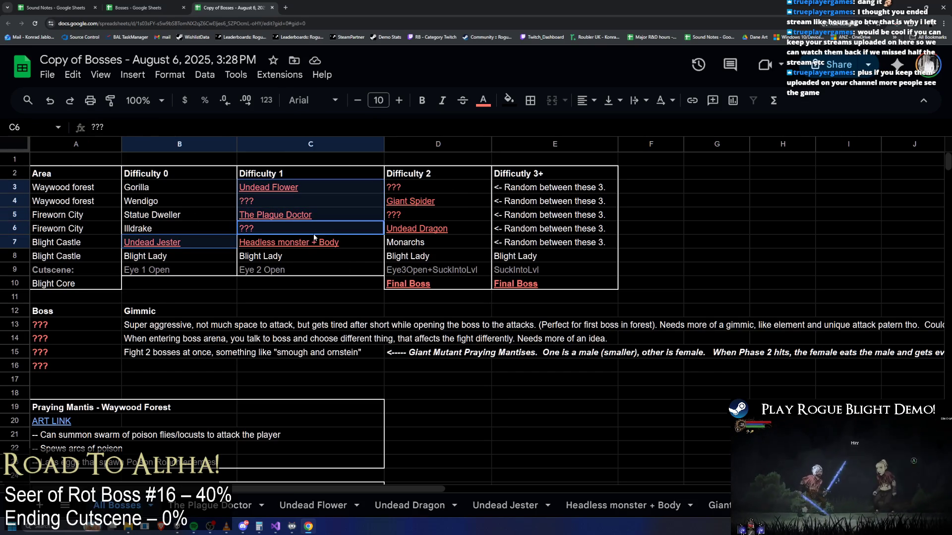
key(Down)
drag(419, 230, 429, 188)
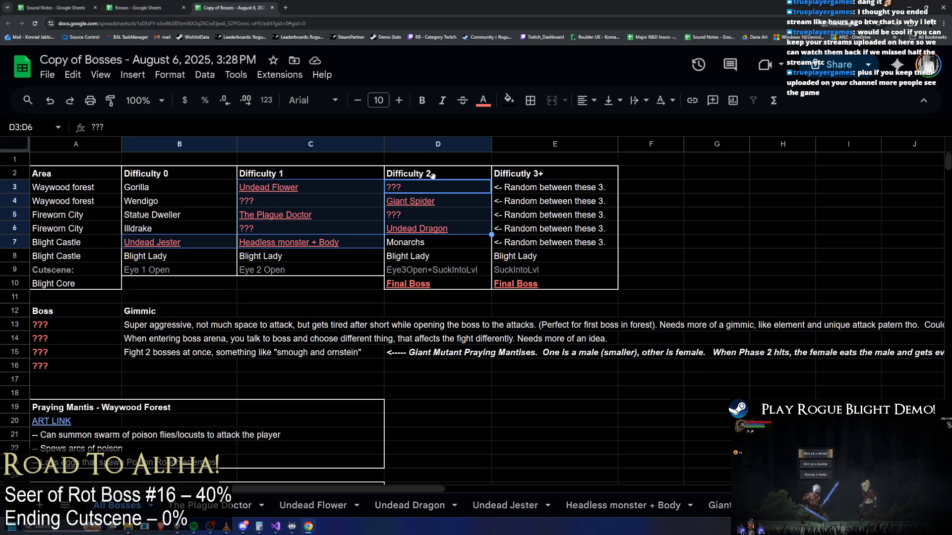
click(491, 104)
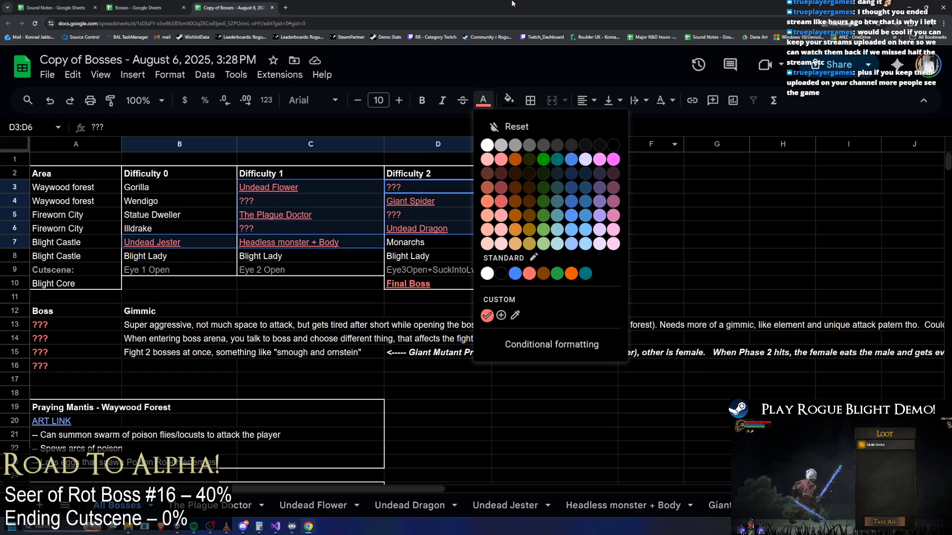
mouse_move(489, 184)
mouse_down()
mouse_move(446, 188)
mouse_move(446, 228)
mouse_up()
drag(274, 187, 274, 243)
ctrl+click(233, 240)
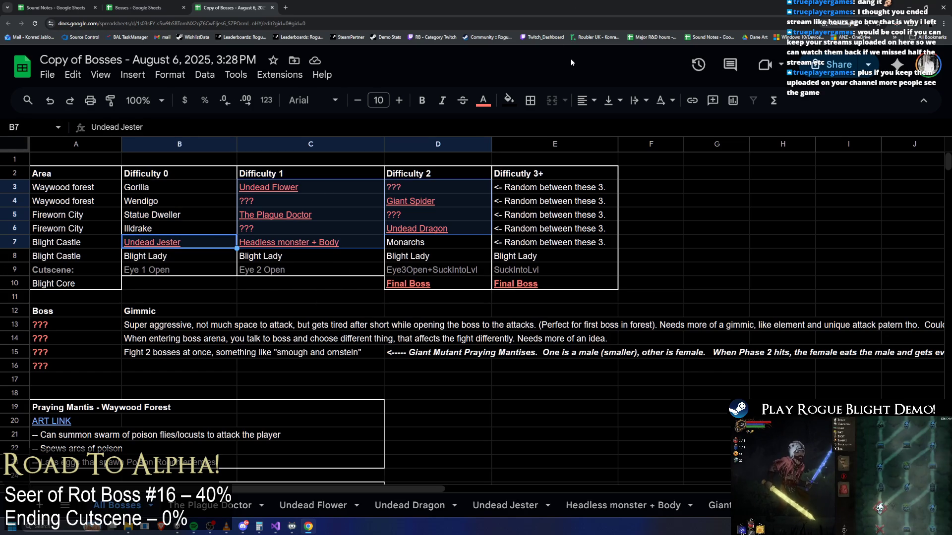
- Glance at the Bosses and Sound Notes tabs, then close Copy of Bosses and the Bosses version history
click(148, 4)
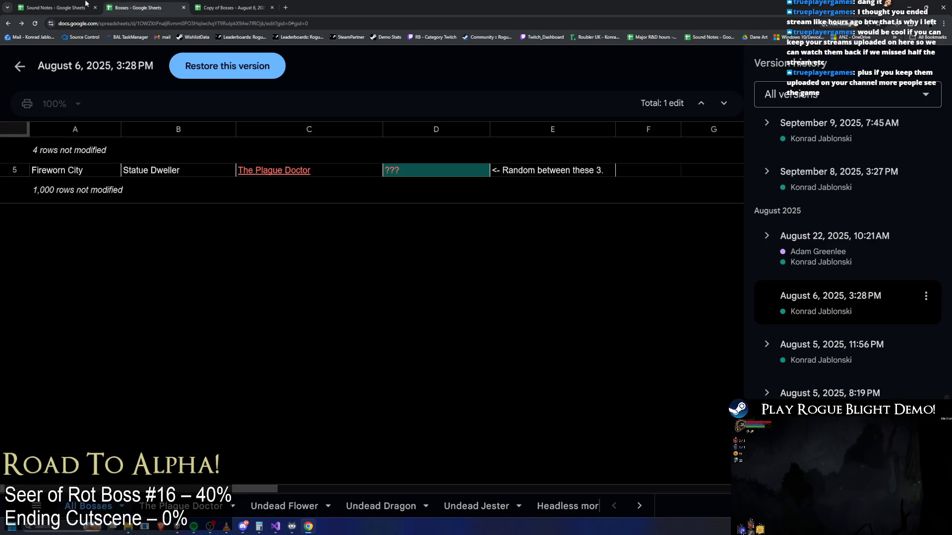
click(75, 5)
click(216, 5)
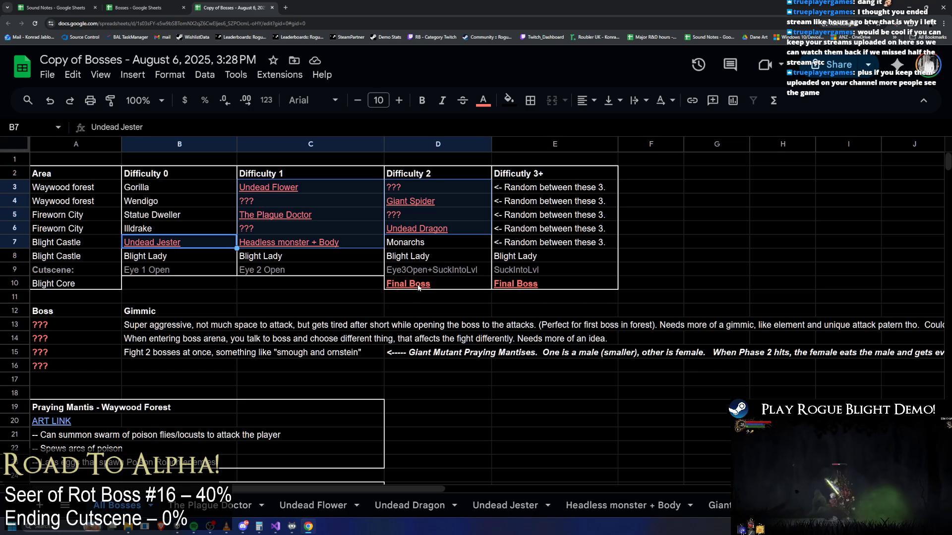
mouse_move(418, 288)
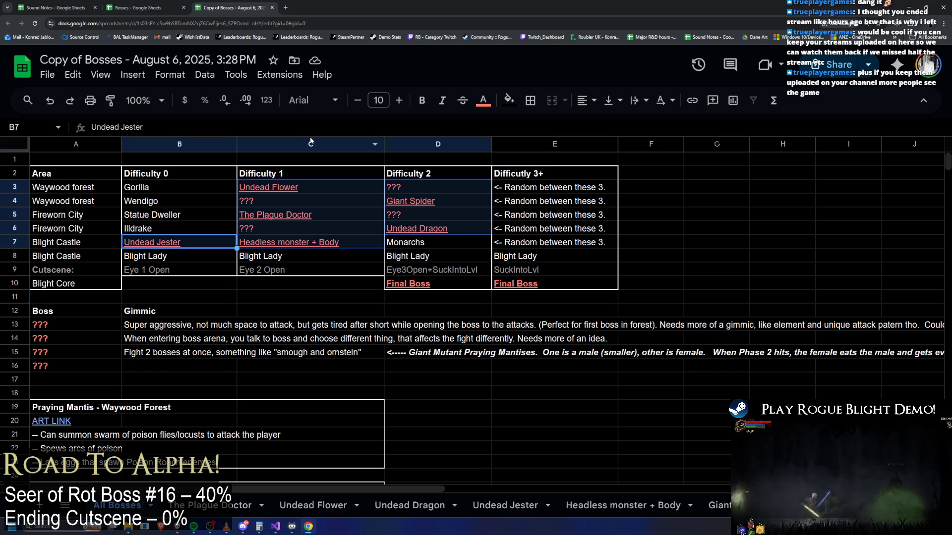
click(272, 7)
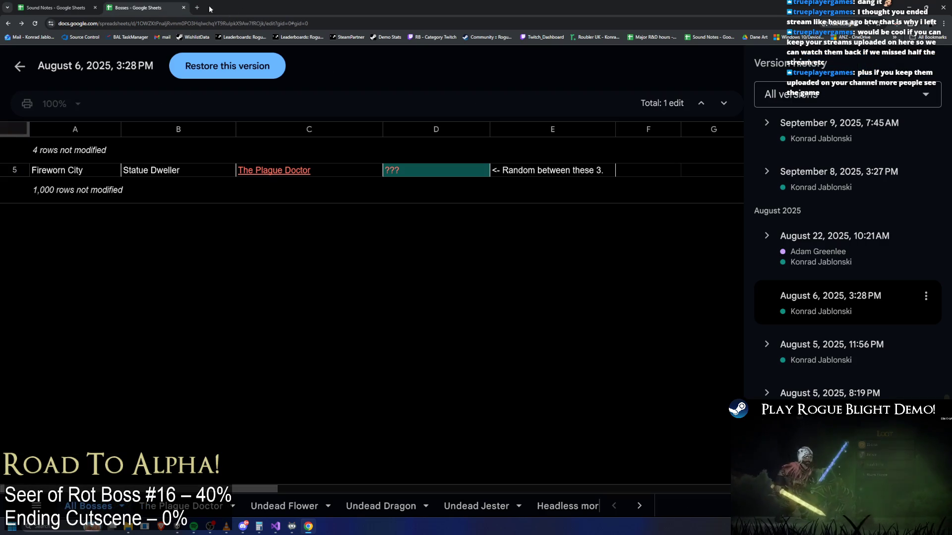
click(184, 7)
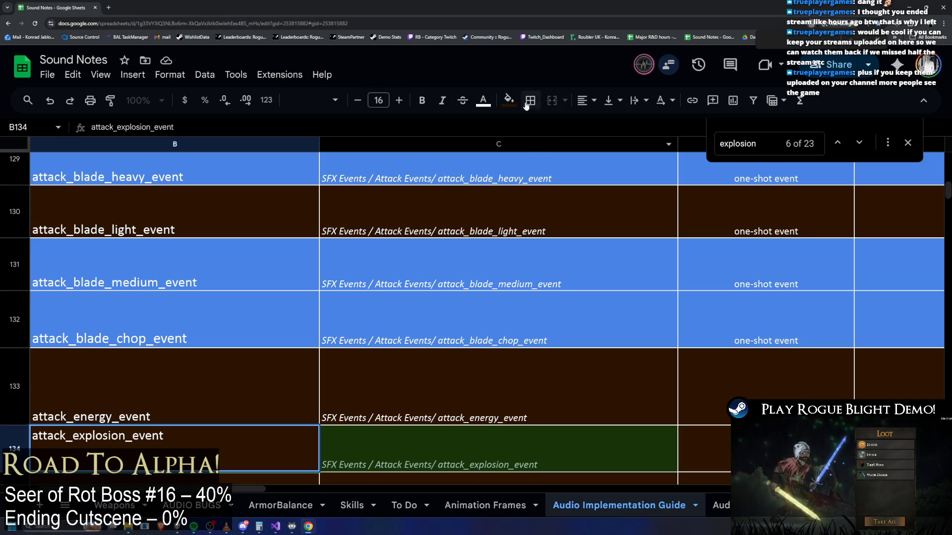
- Reopen the Bosses spreadsheet in a new tab and select the Seer Worm cell D7
click(108, 8)
text(bo)
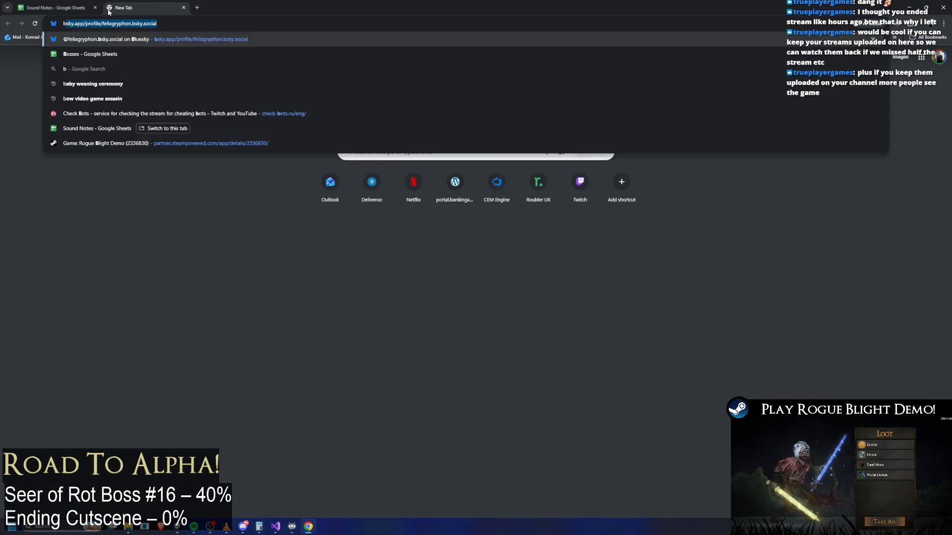
key(Down)
key(Return)
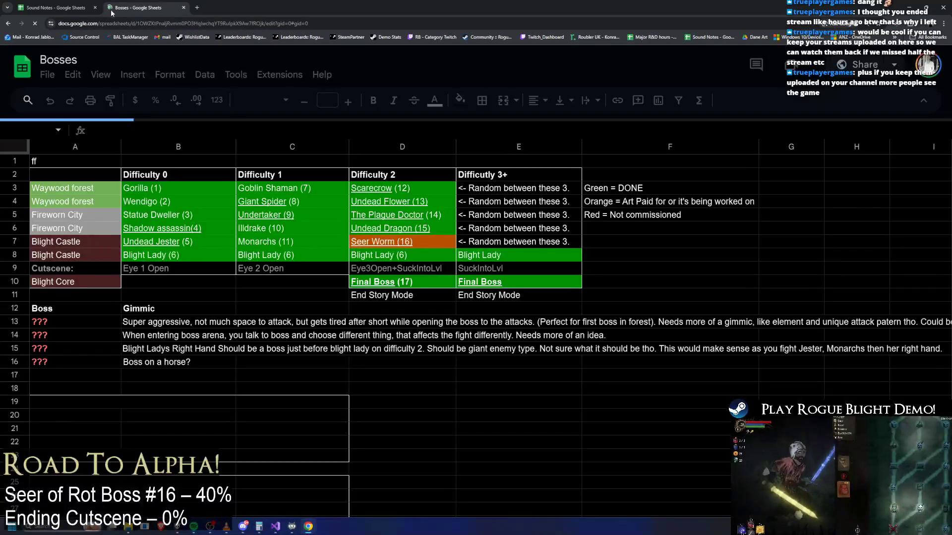
click(431, 245)
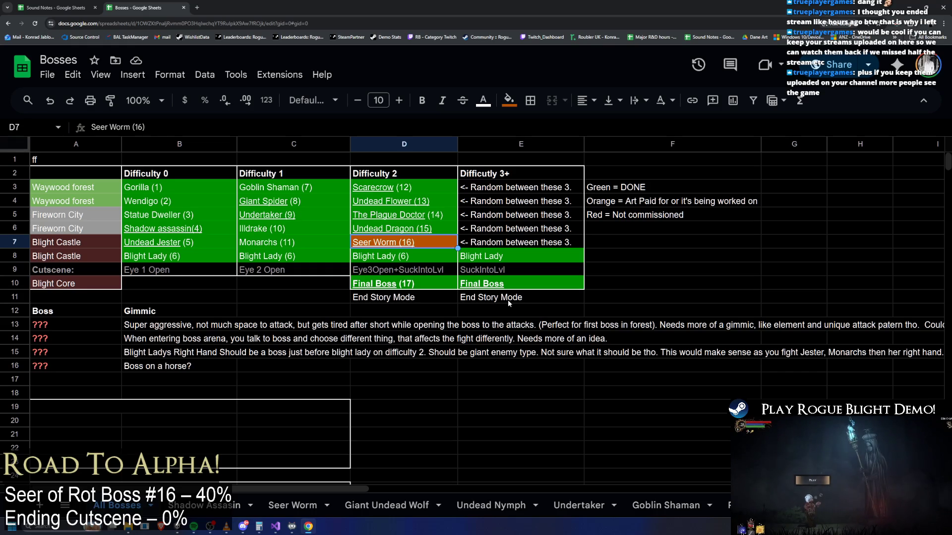
- Load the Twitch channel page in another new tab
click(195, 5)
text(twitch)
key(Return)
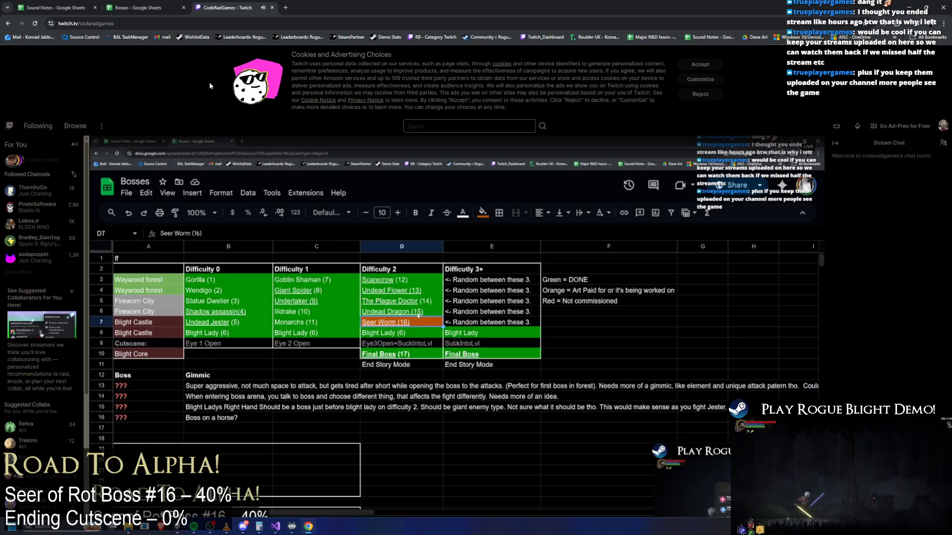
- Mute the Twitch tab's sound, then briefly minimize and restore the browser over Unity
right_click(243, 6)
click(281, 90)
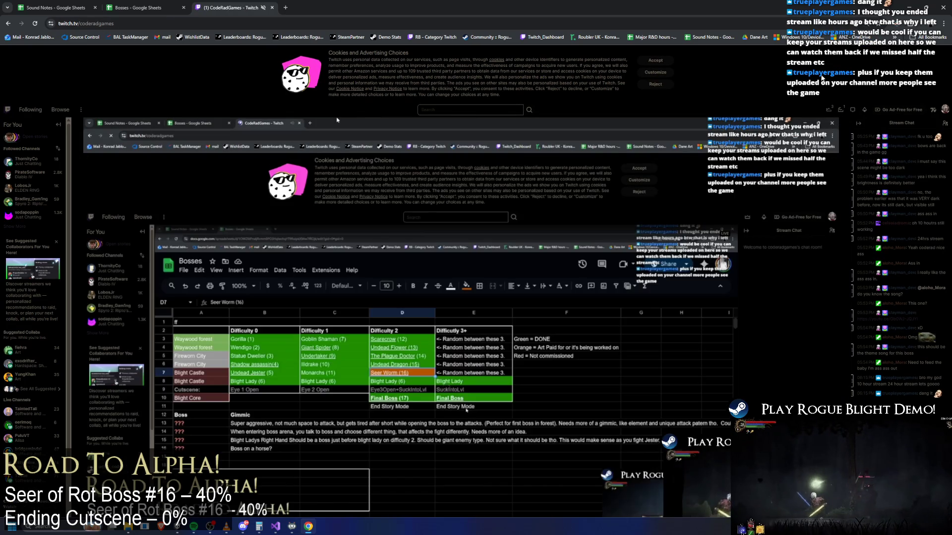
click(925, 7)
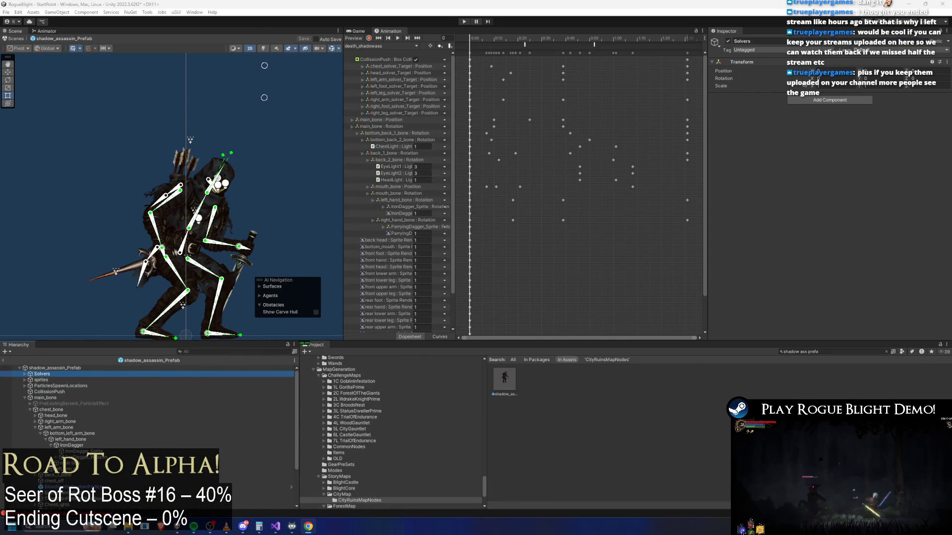
click(308, 526)
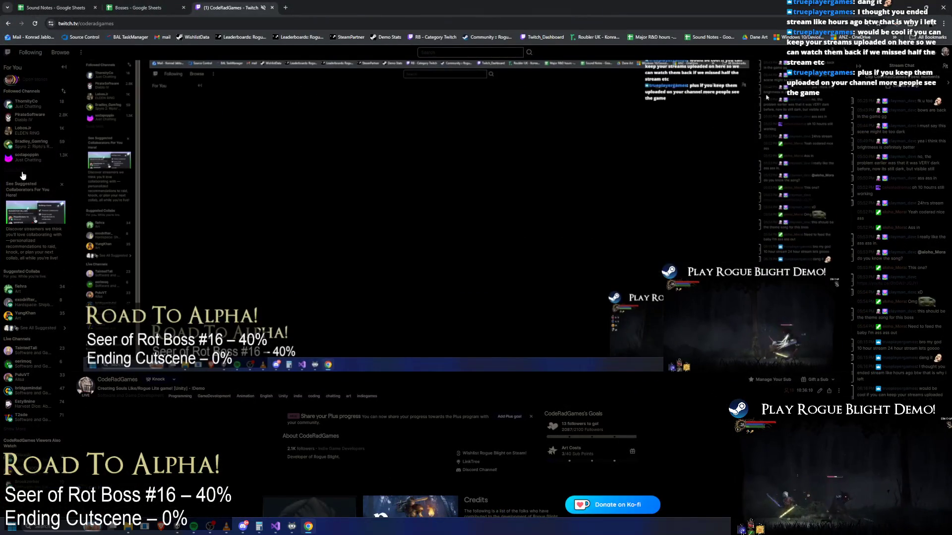
- Expand Followed Channels, open the Software and Game Development category, and scroll its live streams
click(23, 175)
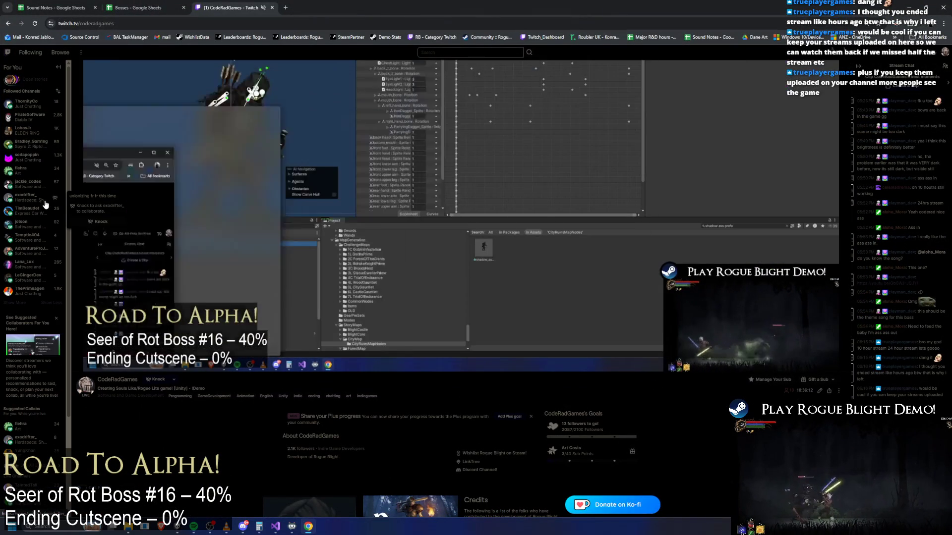
click(15, 302)
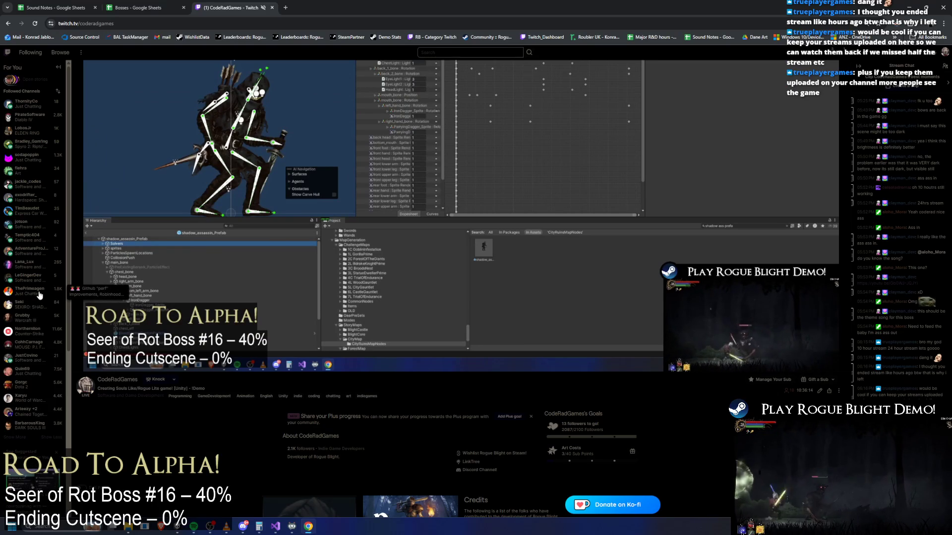
click(125, 396)
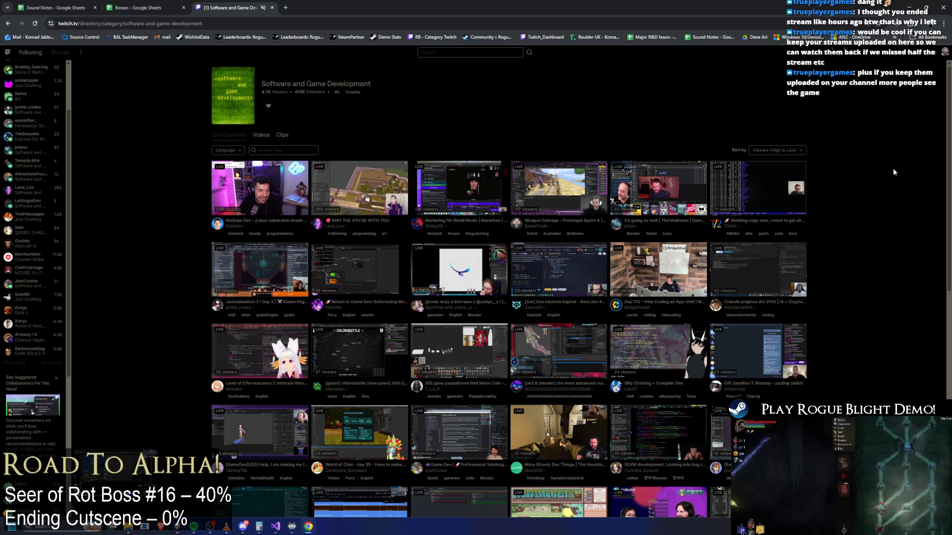
scroll(894, 172, down, 2)
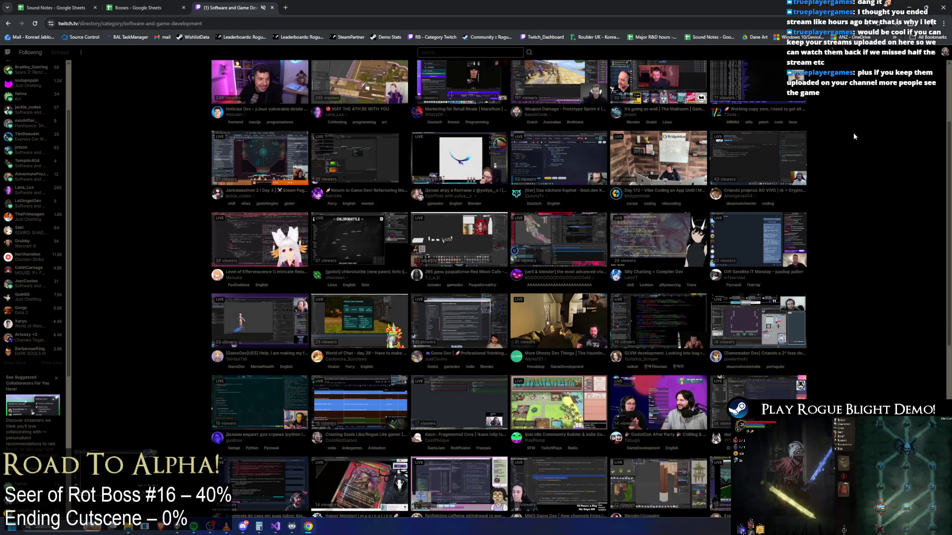
scroll(867, 141, down, 1)
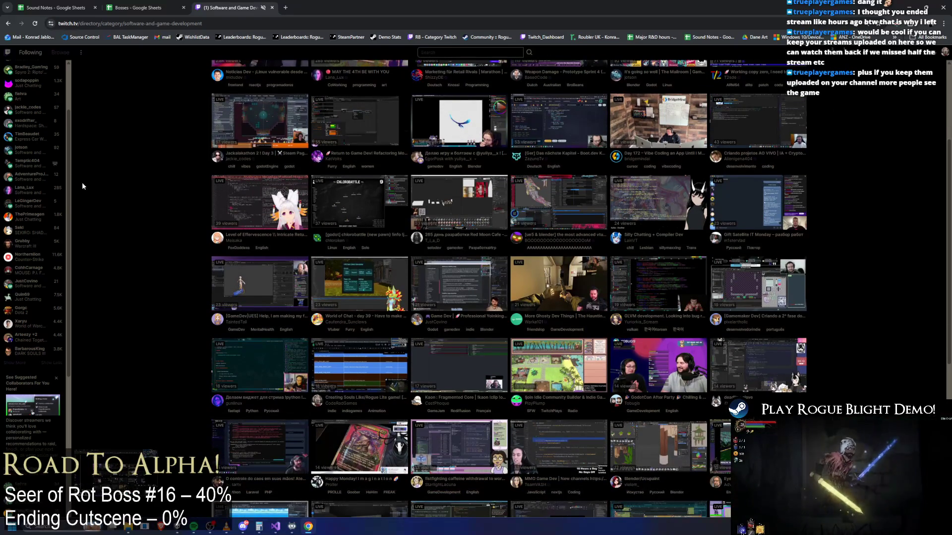